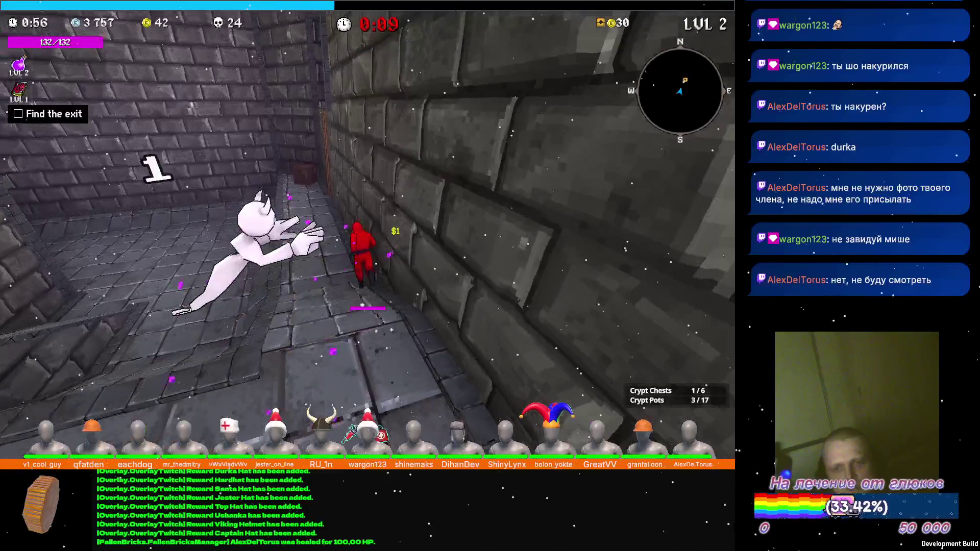
Walk to the ladder, climb it, and take the Poison Flask level-up upgrade
key(a)
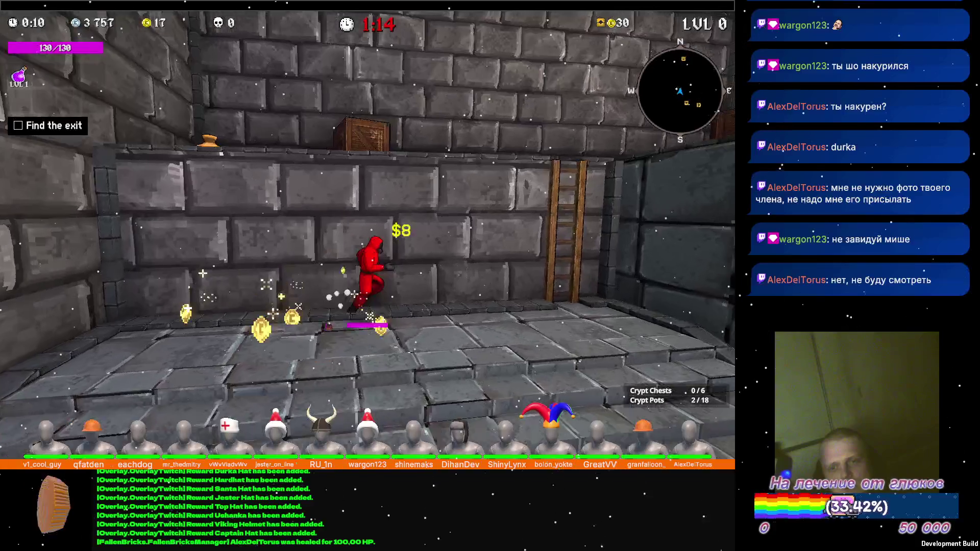
key(w)
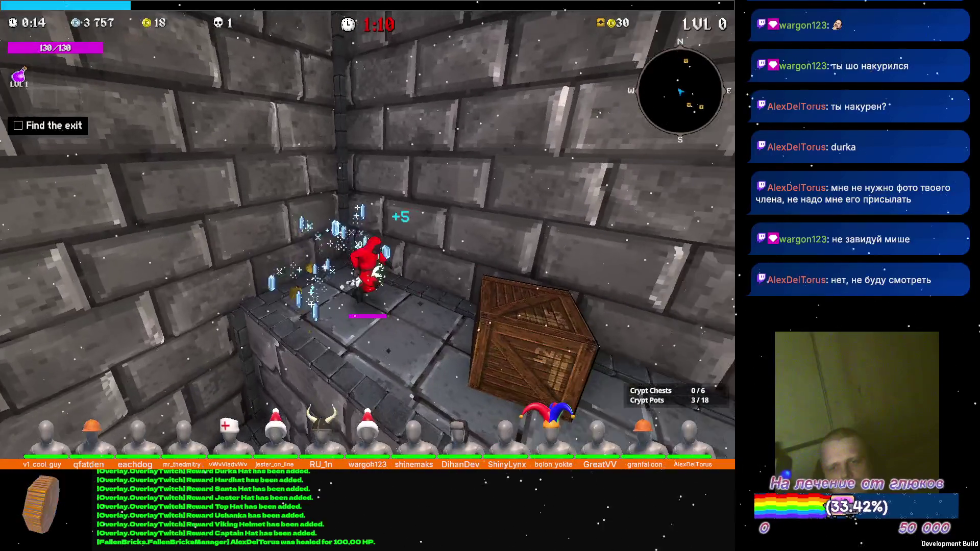
key(Return)
Run along the ledge, drop to the floor, break a pot and climb the corner wall
key(w)
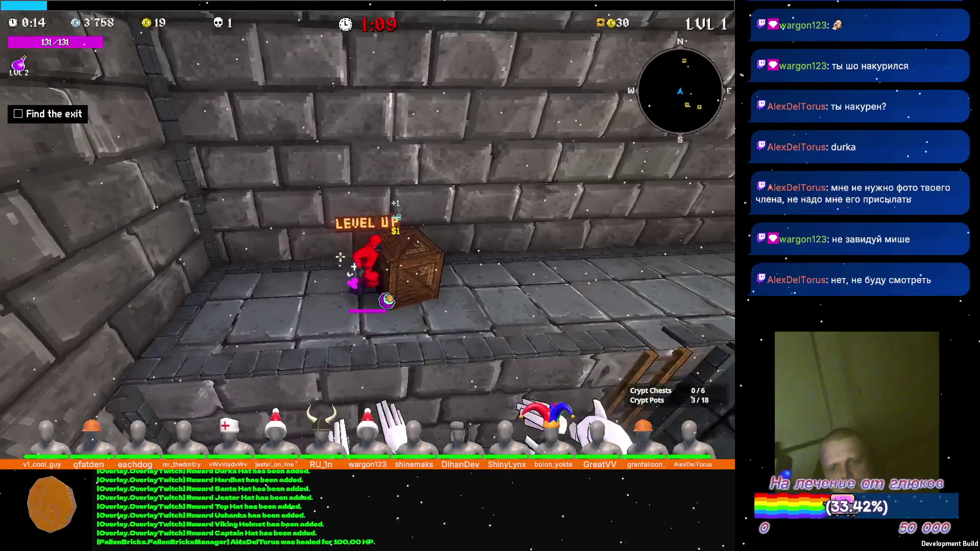
key(w)
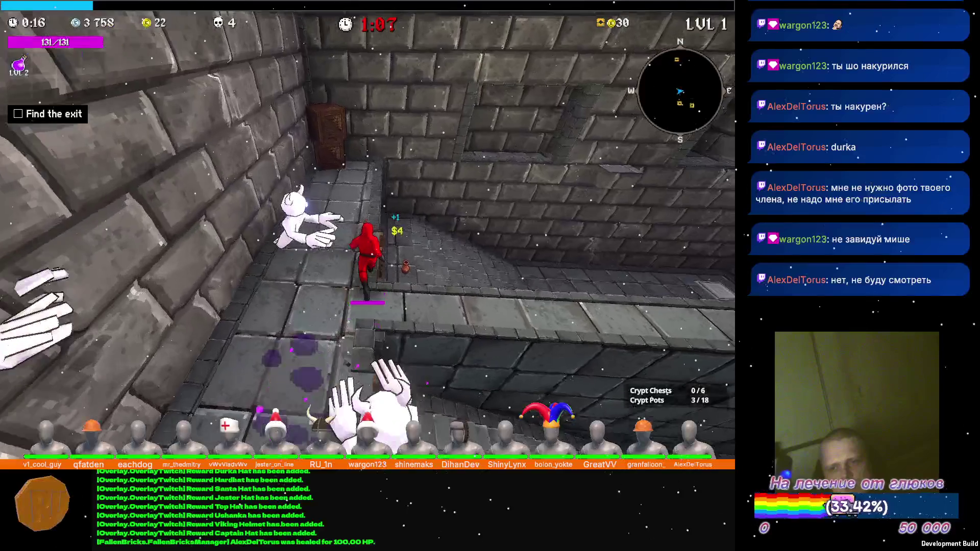
key(w)
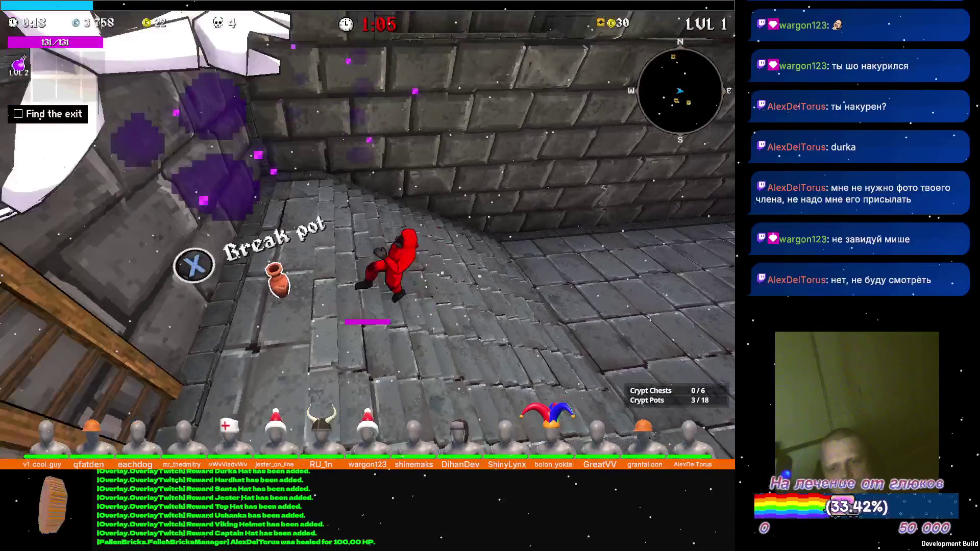
key(w)
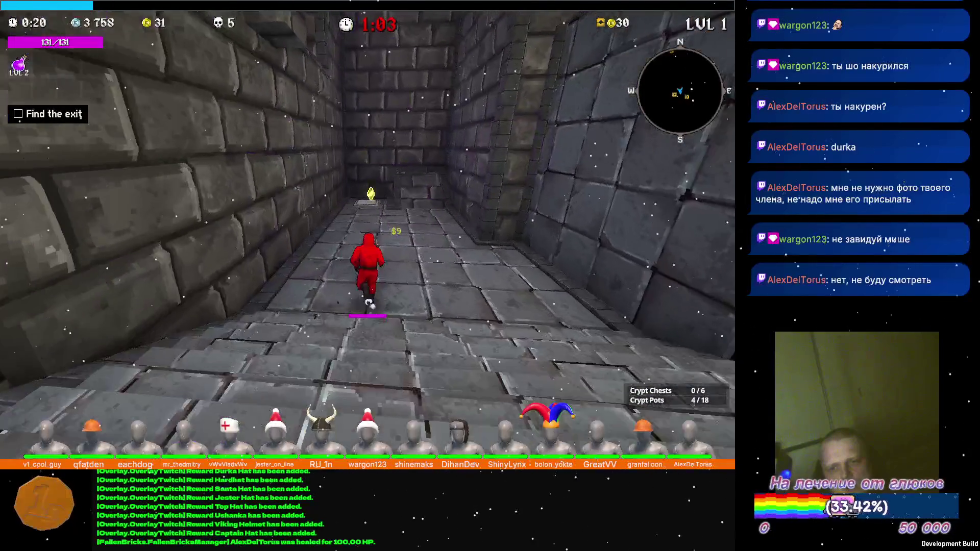
key(w)
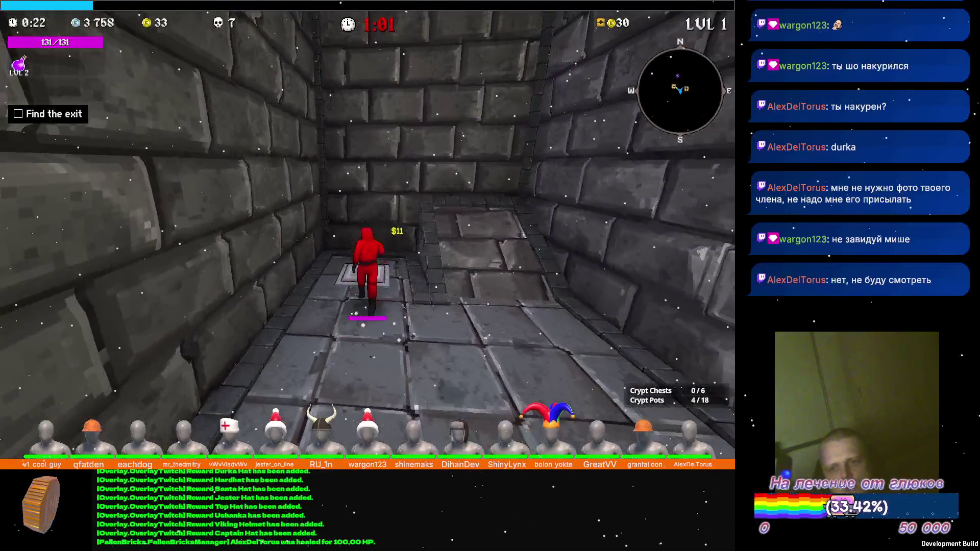
key(w)
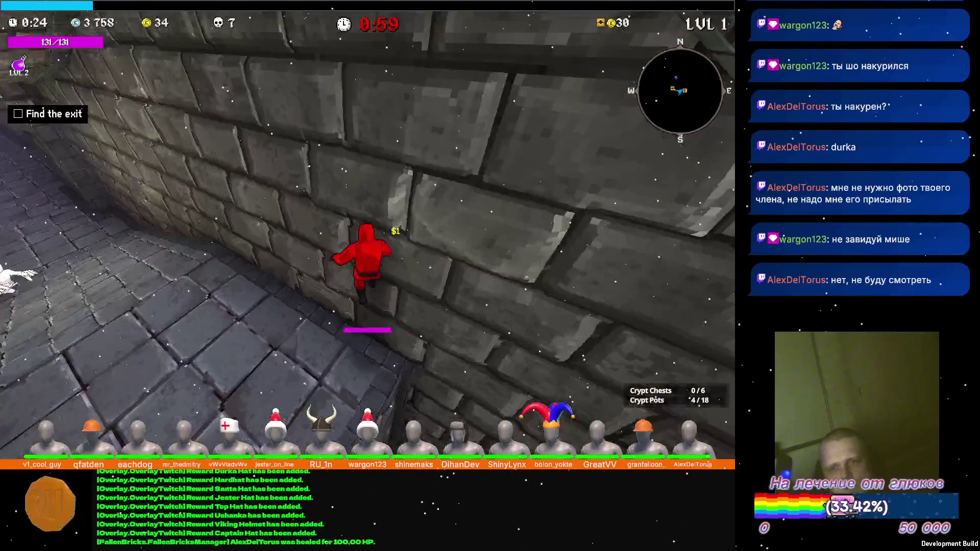
key(w)
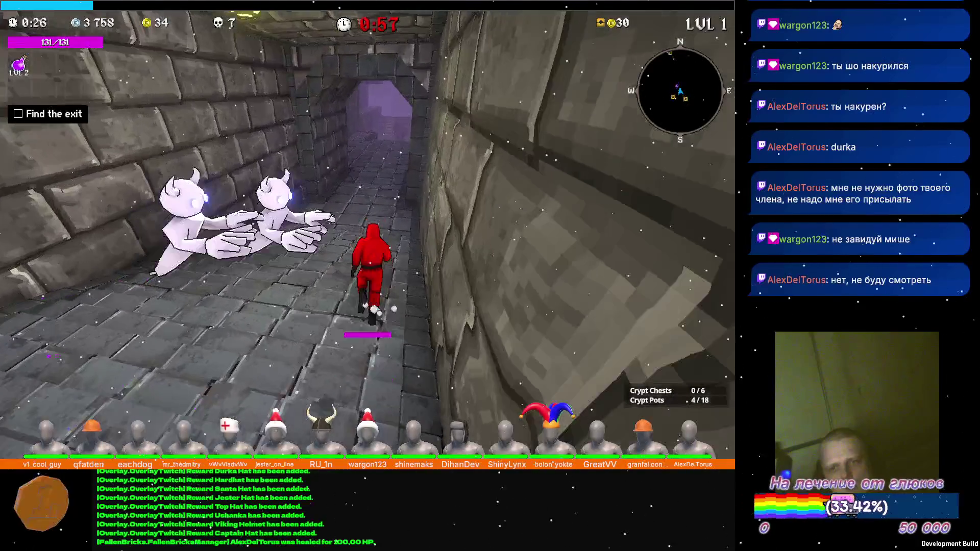
Run down the corridor collecting gold and climb the ladder to the upper corridor
key(w)
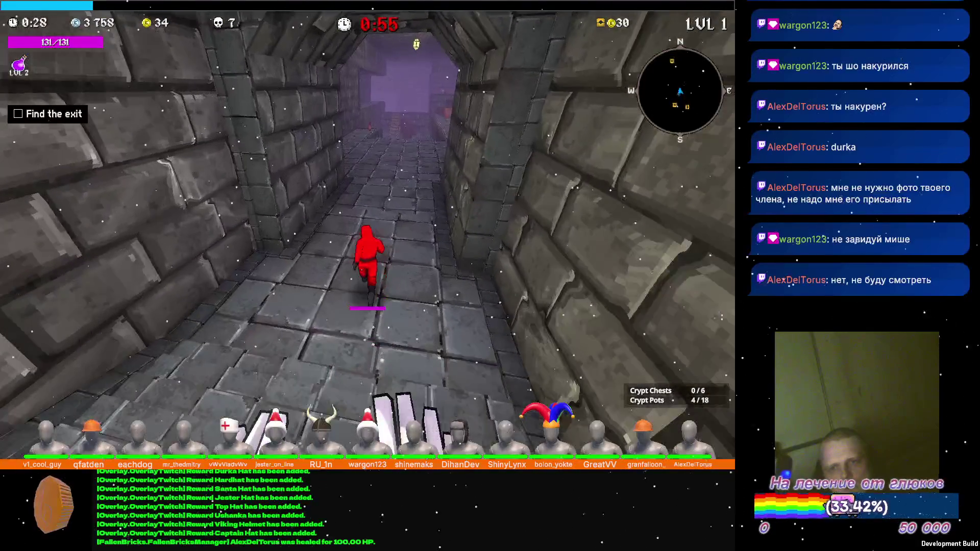
key(w)
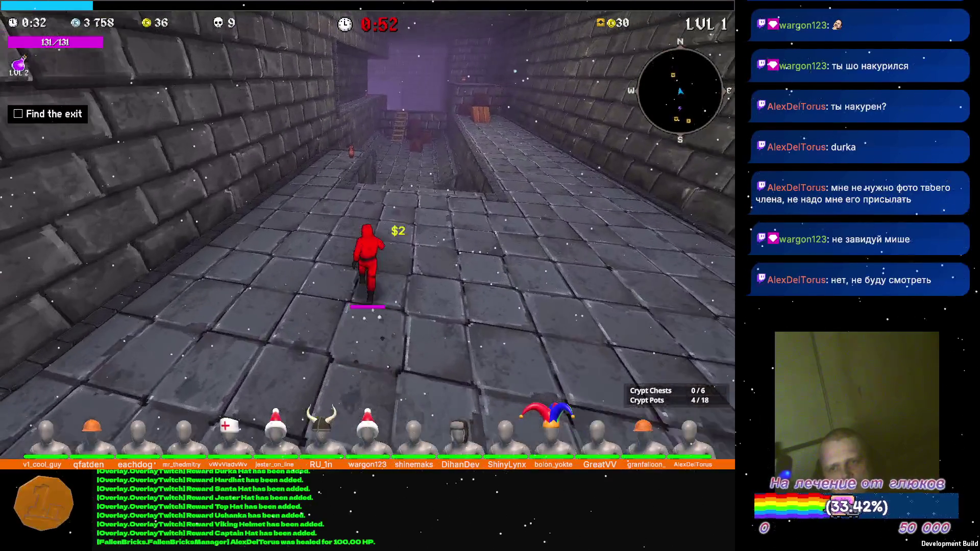
key(w)
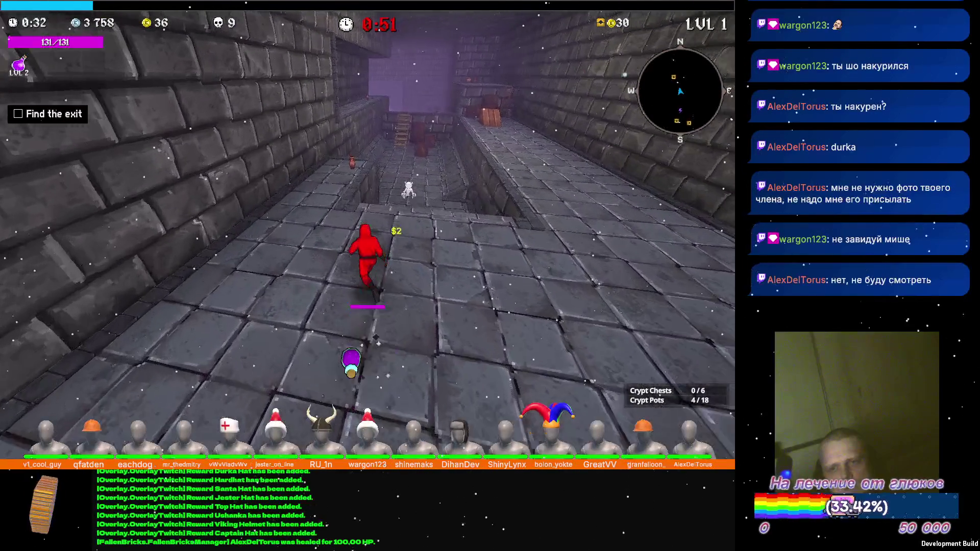
key(w)
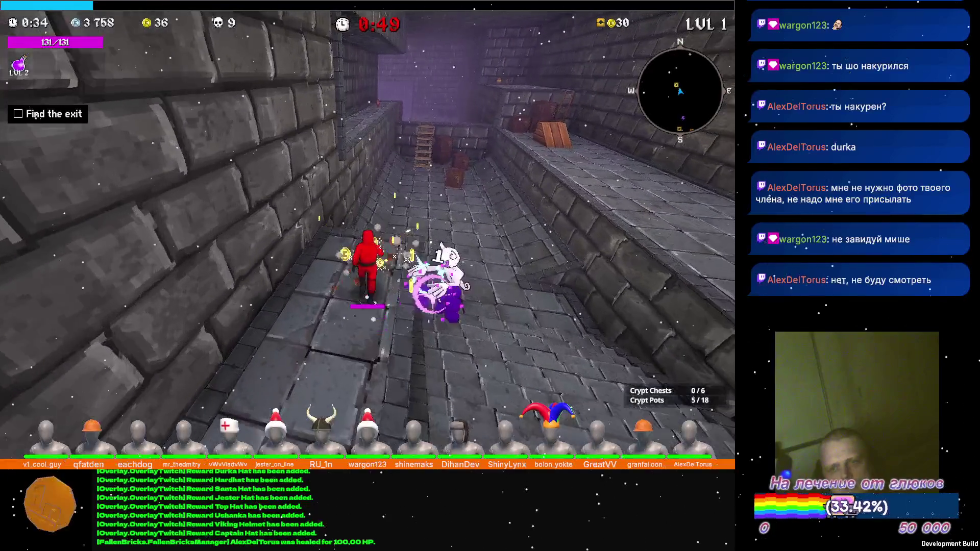
key(w)
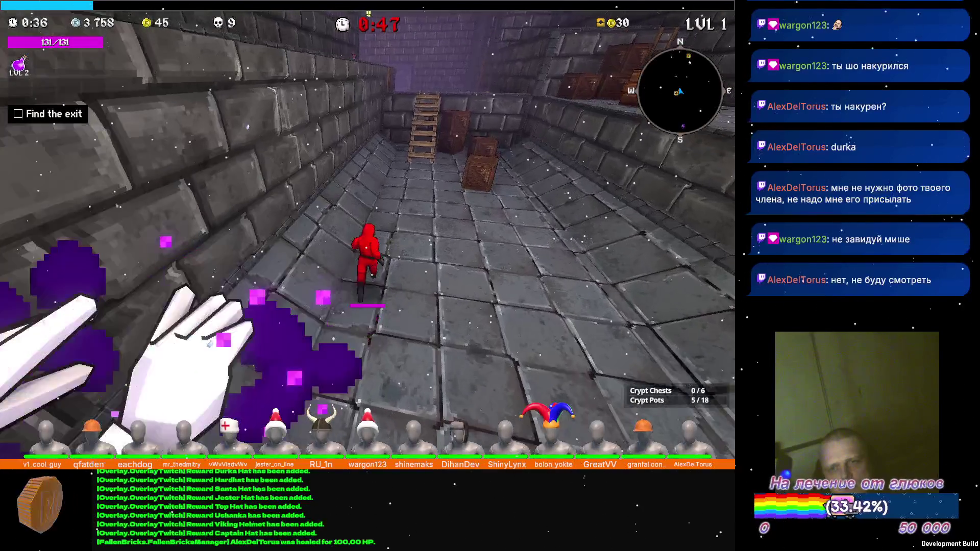
key(w)
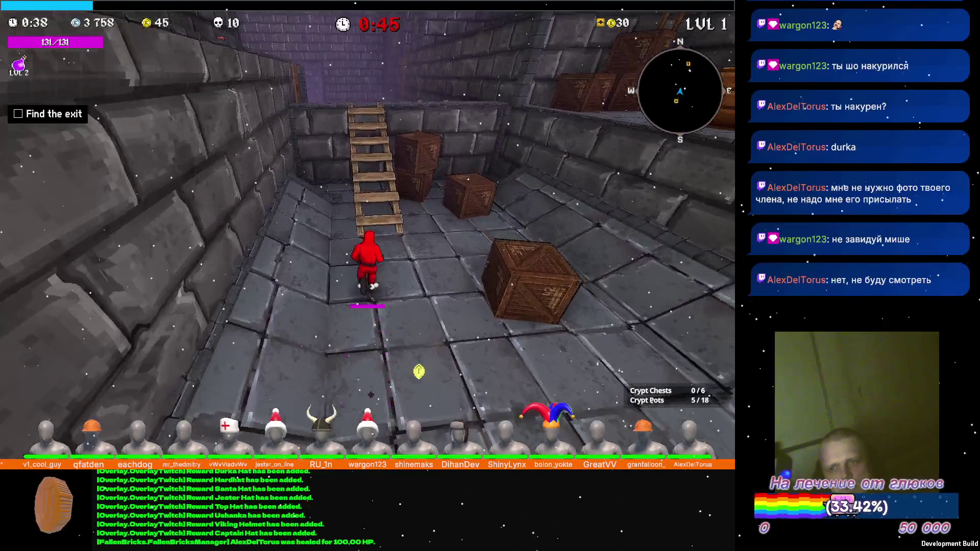
key(w)
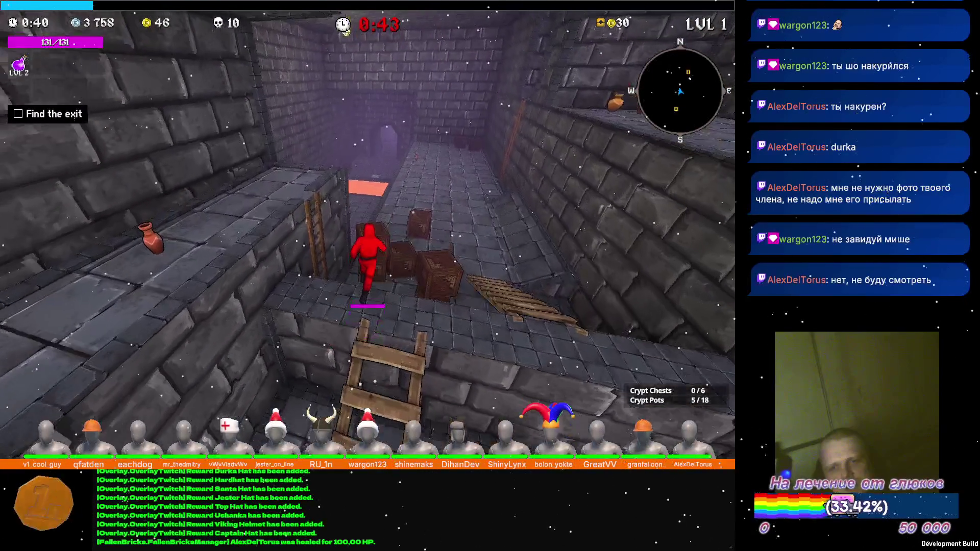
key(w)
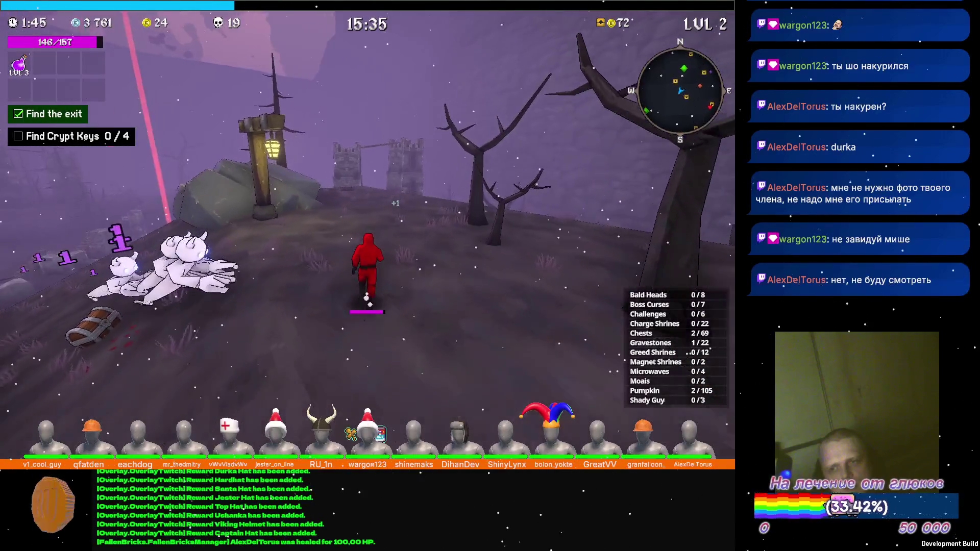
Cross the hillside into the graveyard and open the coffin to summon the boss
key(w)
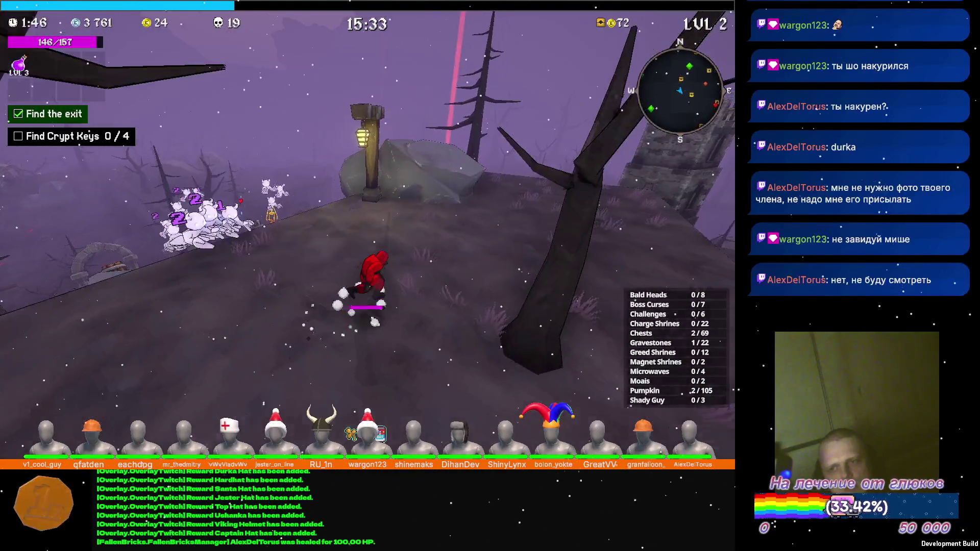
key(w)
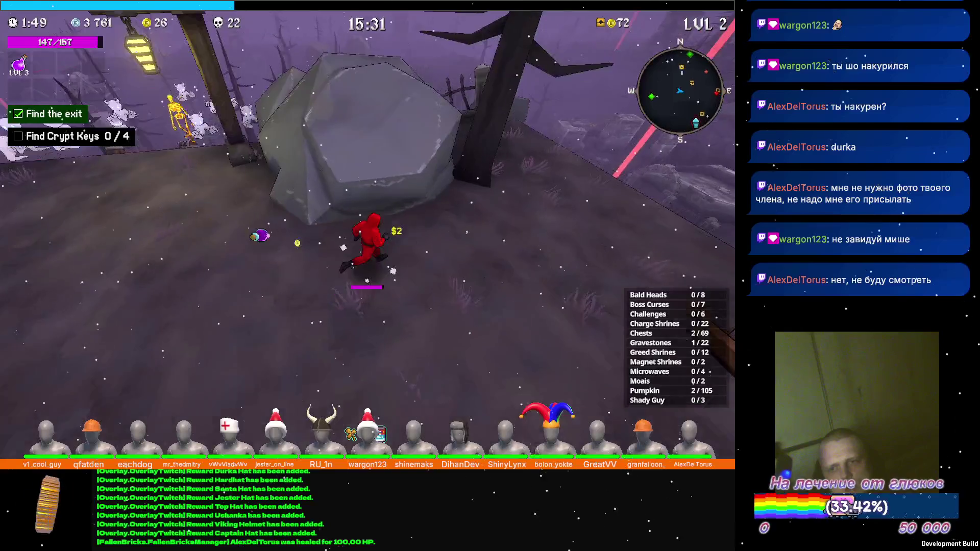
key(w)
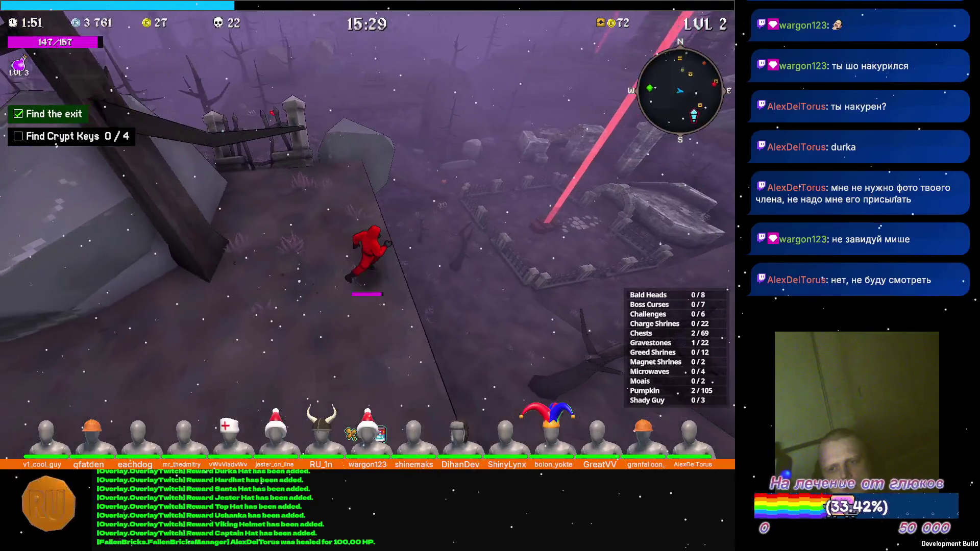
key(w)
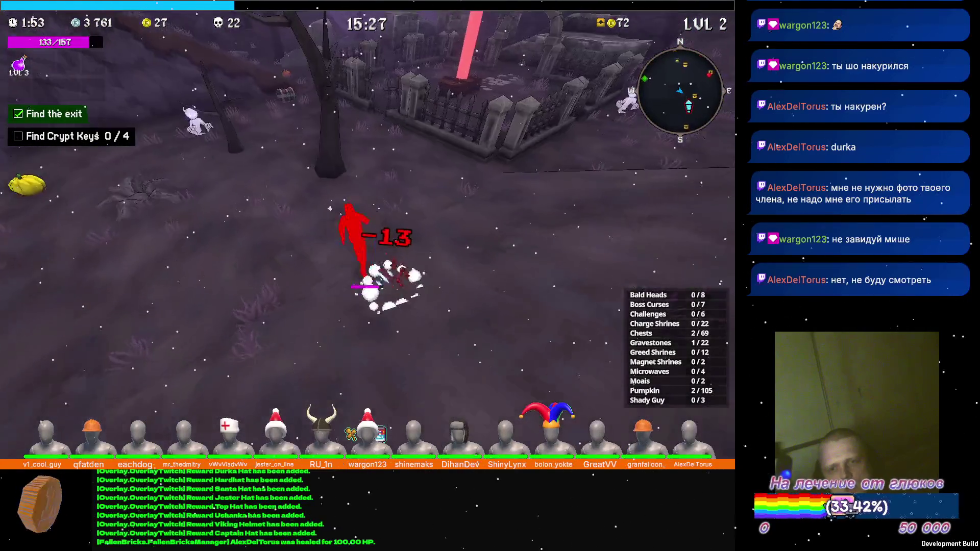
key(w)
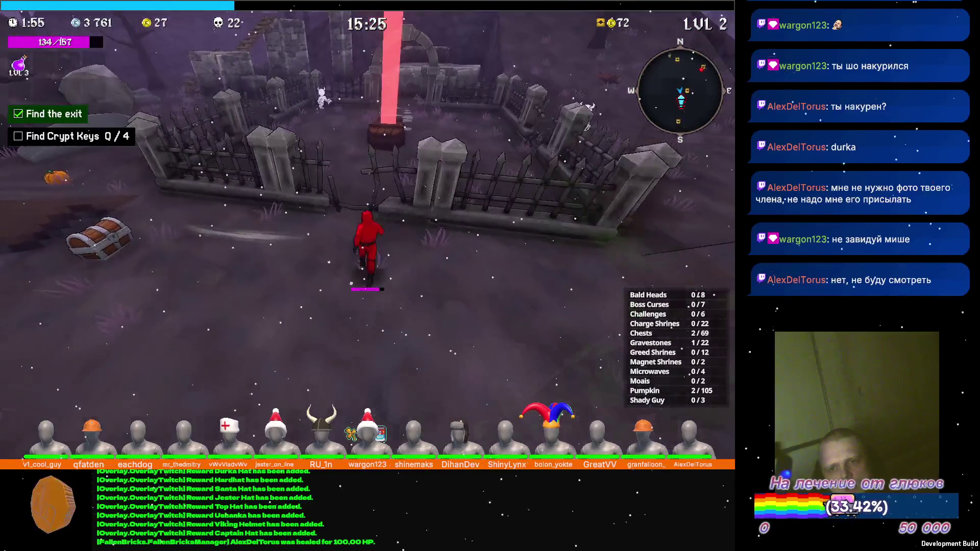
key(w)
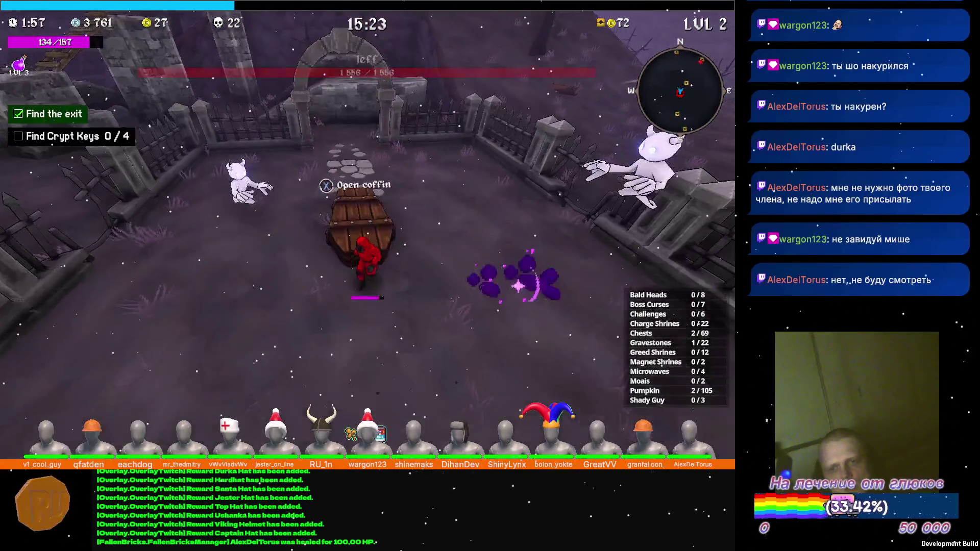
key(e)
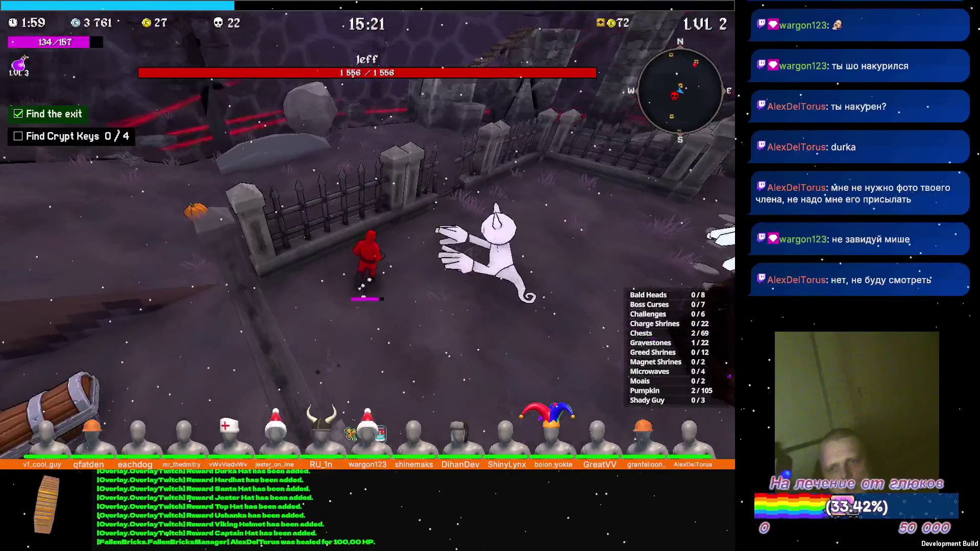
Flee the boss's ghost hands, running along the graveyard fence collecting gold
key(w)
key(w)
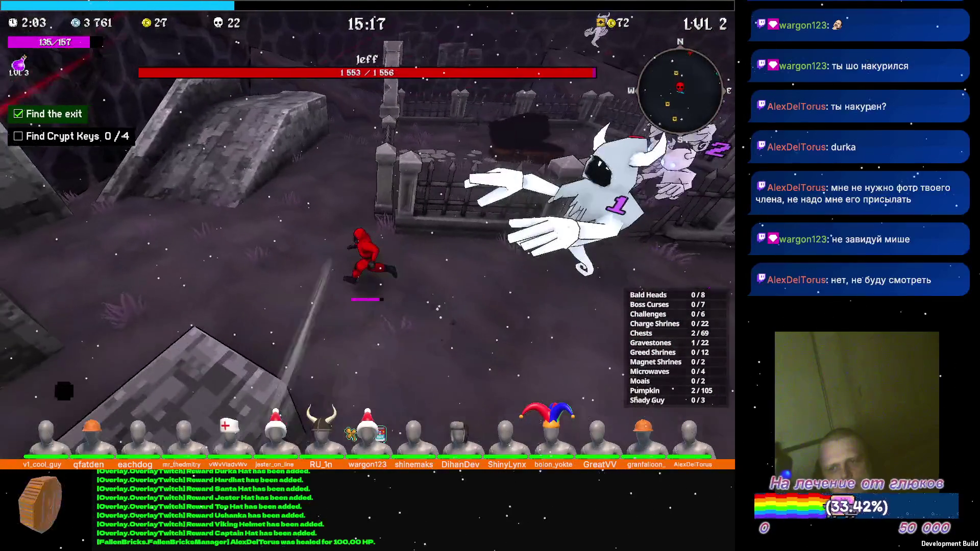
key(w)
key(w)
key(w)
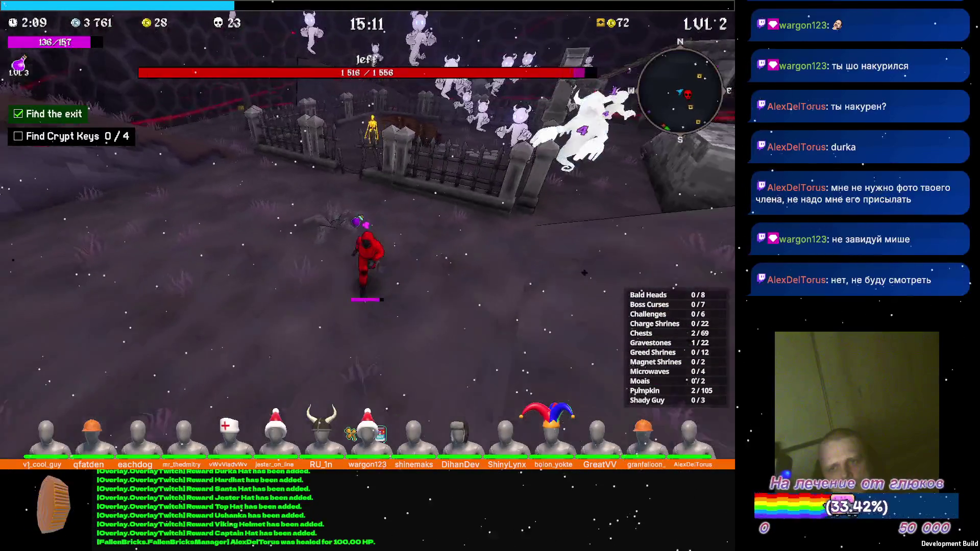
key(w)
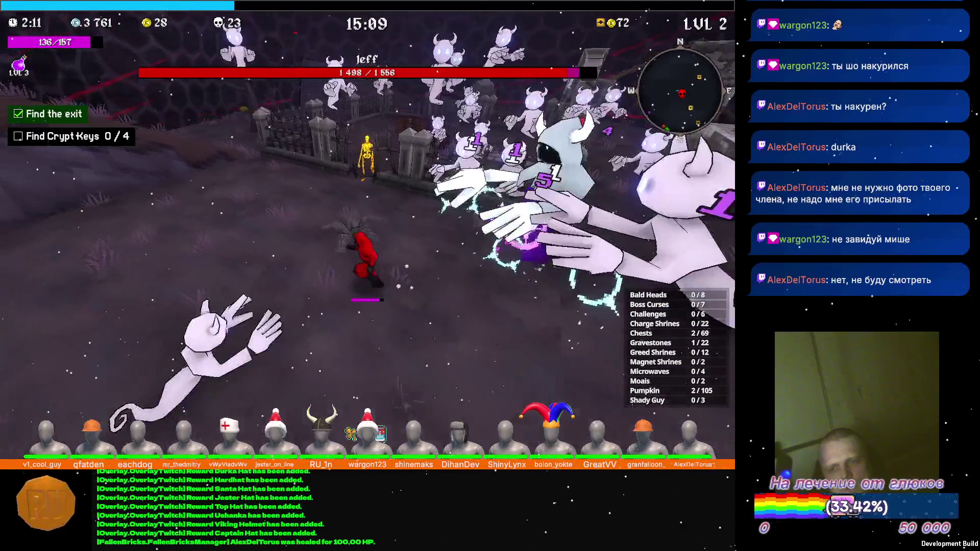
key(w)
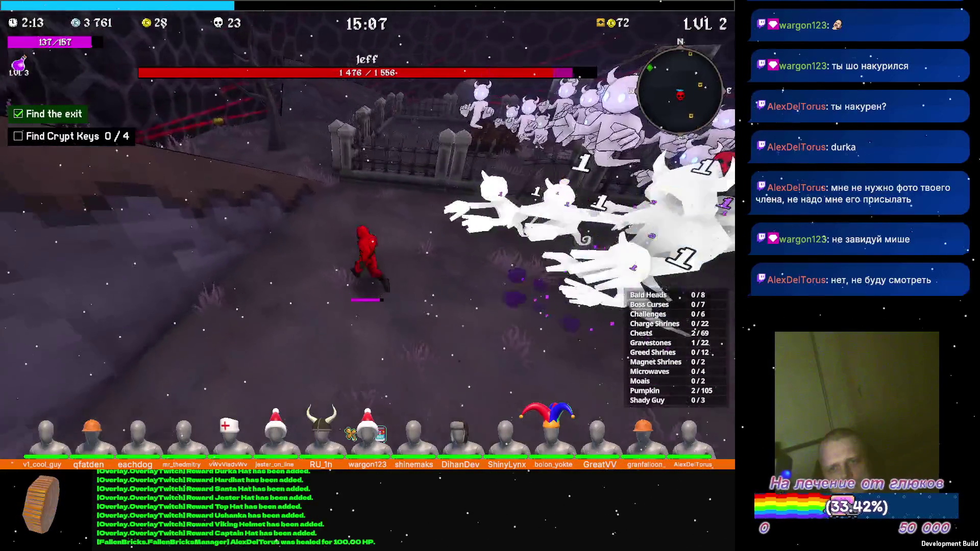
key(w)
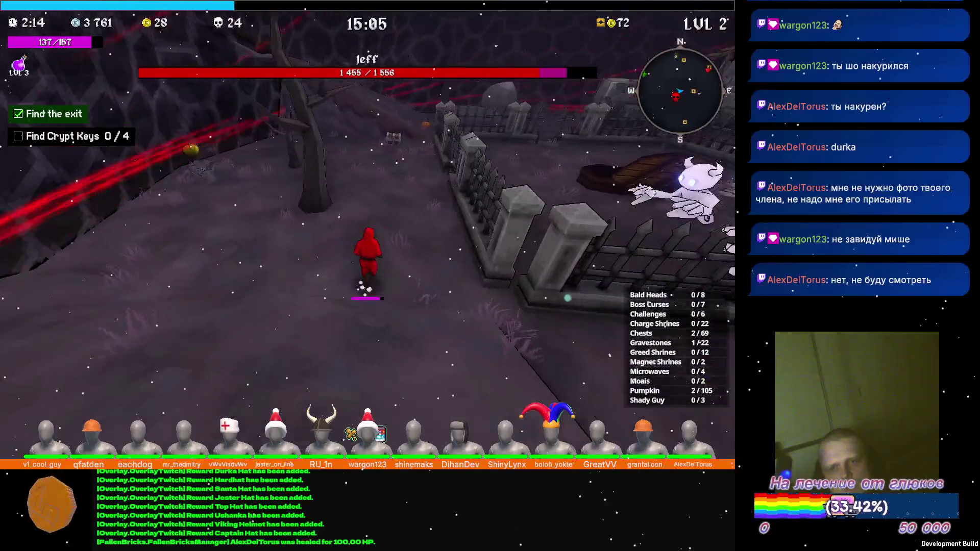
key(w)
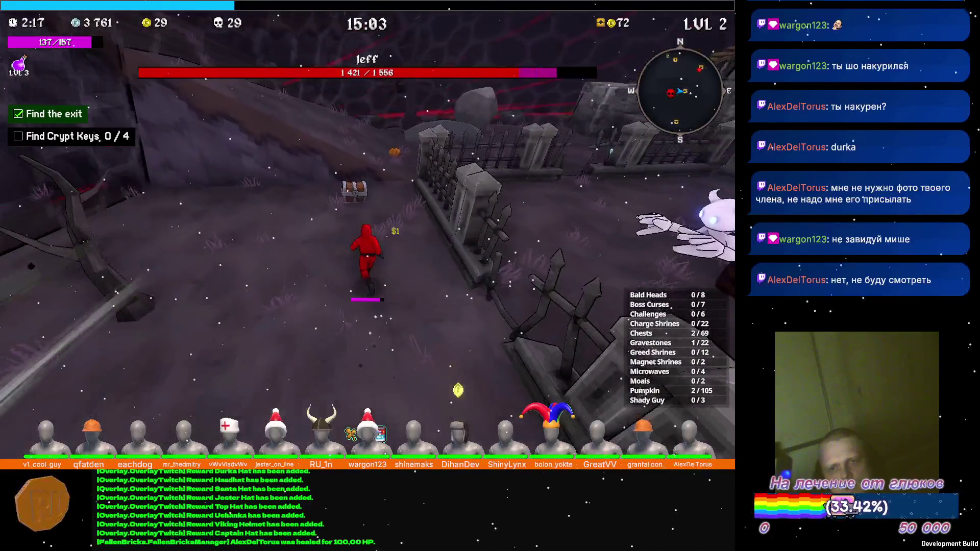
key(w)
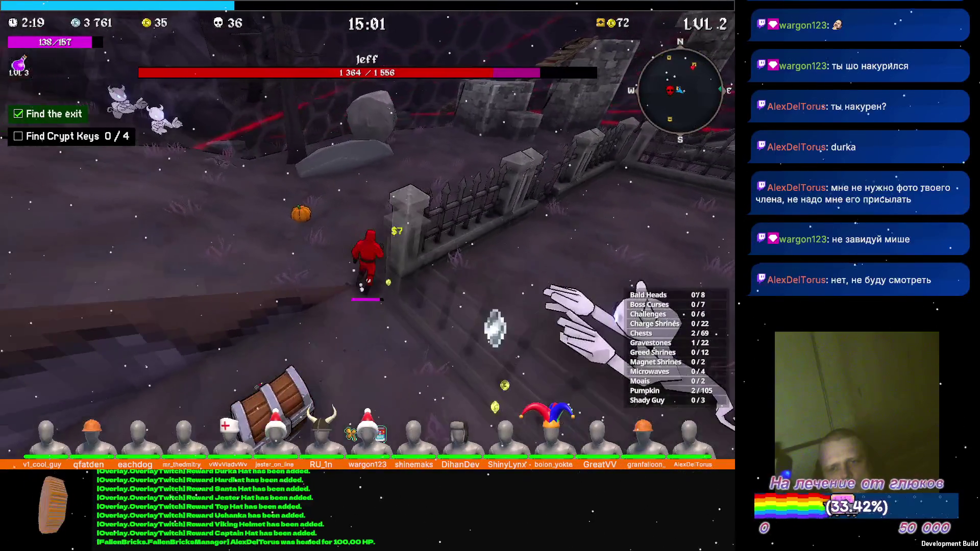
key(w)
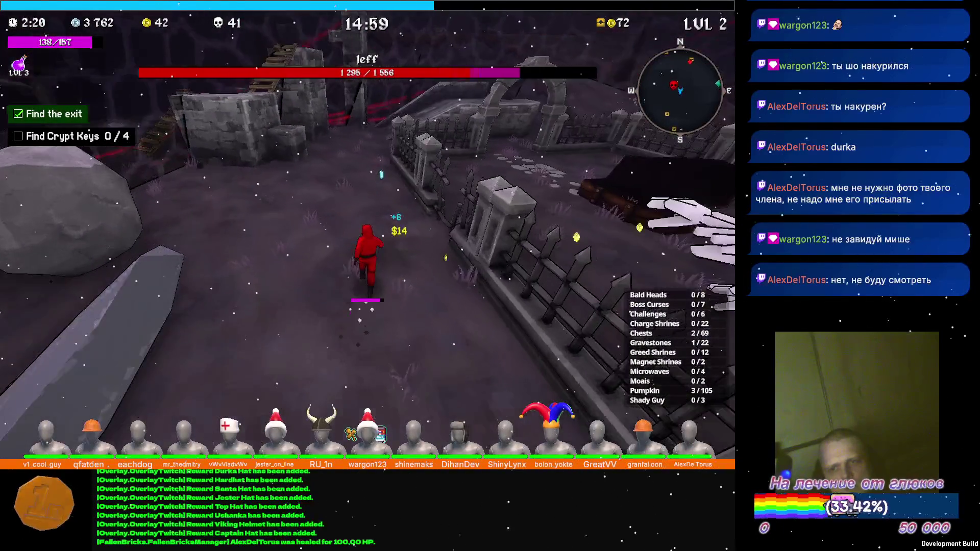
key(w)
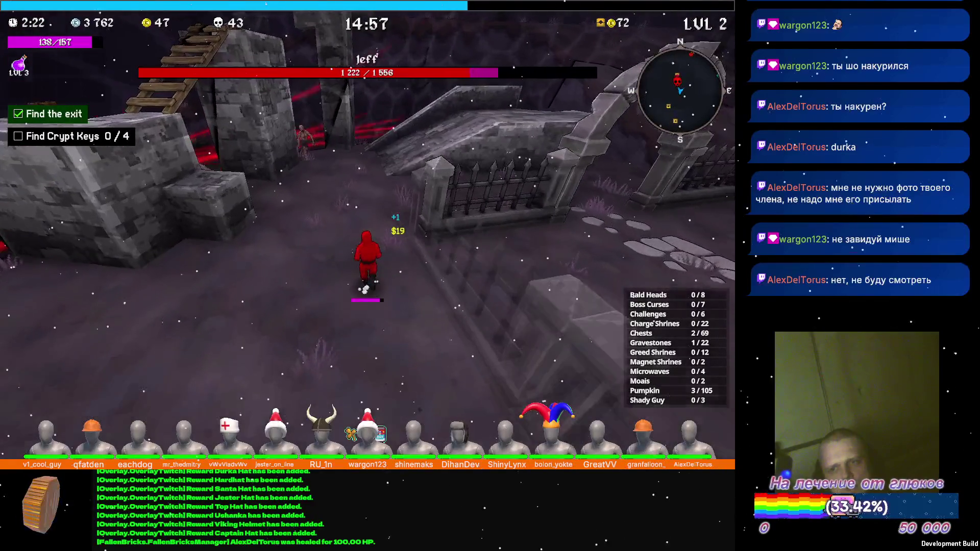
key(w)
key(w)
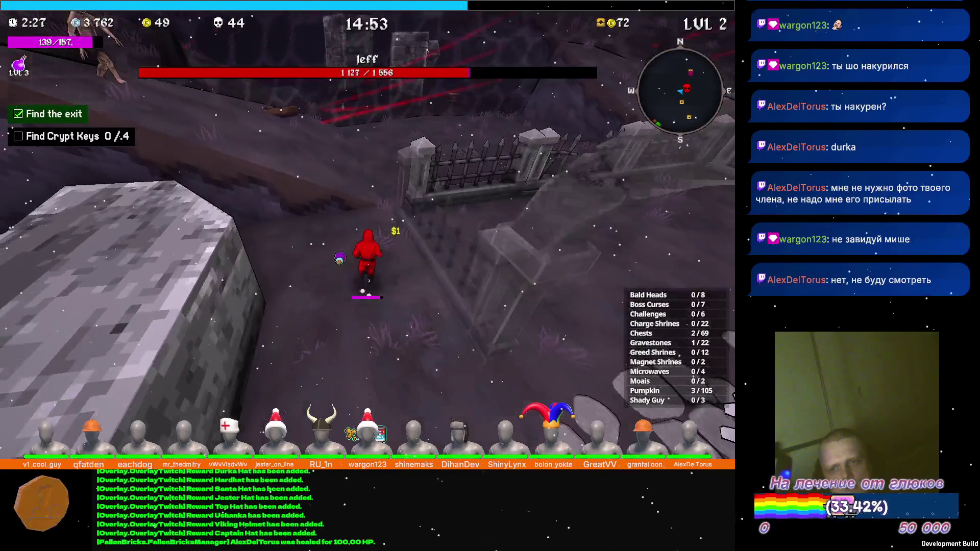
key(w)
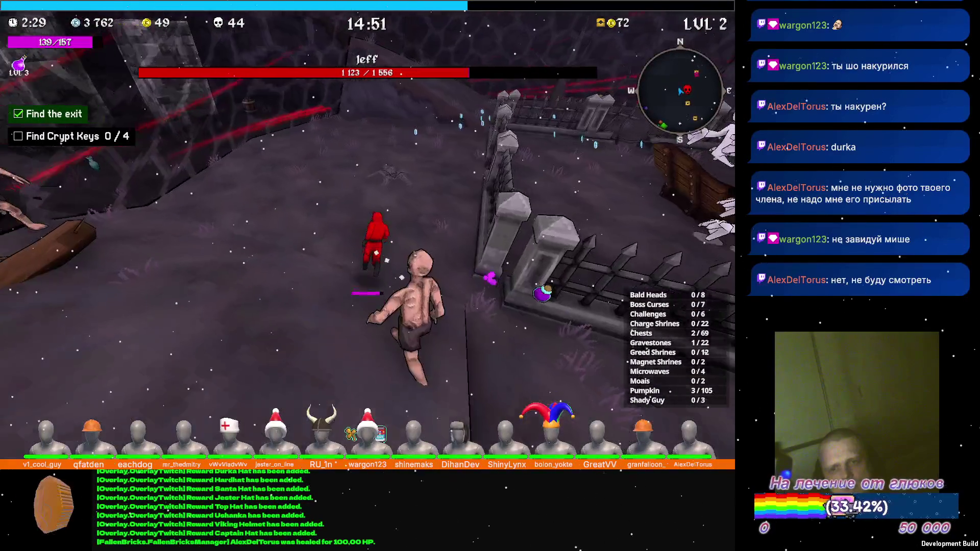
key(w)
key(w)
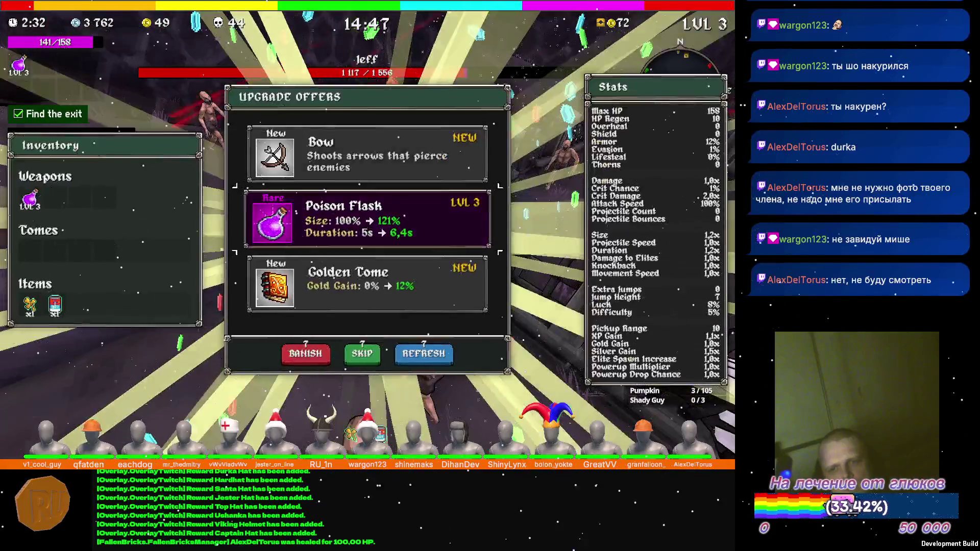
Take the Poison Flask upgrade, then open a chest and collect its reward
click(361, 219)
key(w)
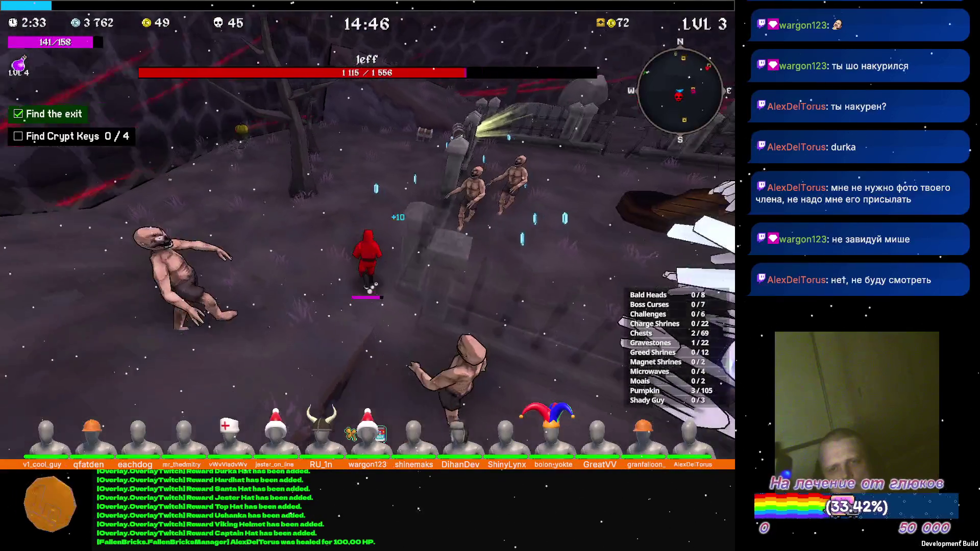
key(w)
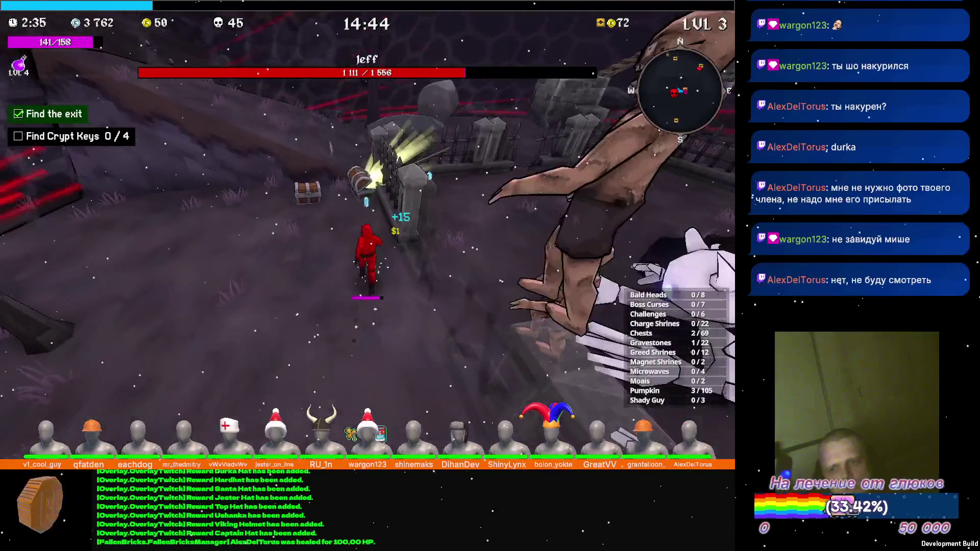
key(e)
key(e)
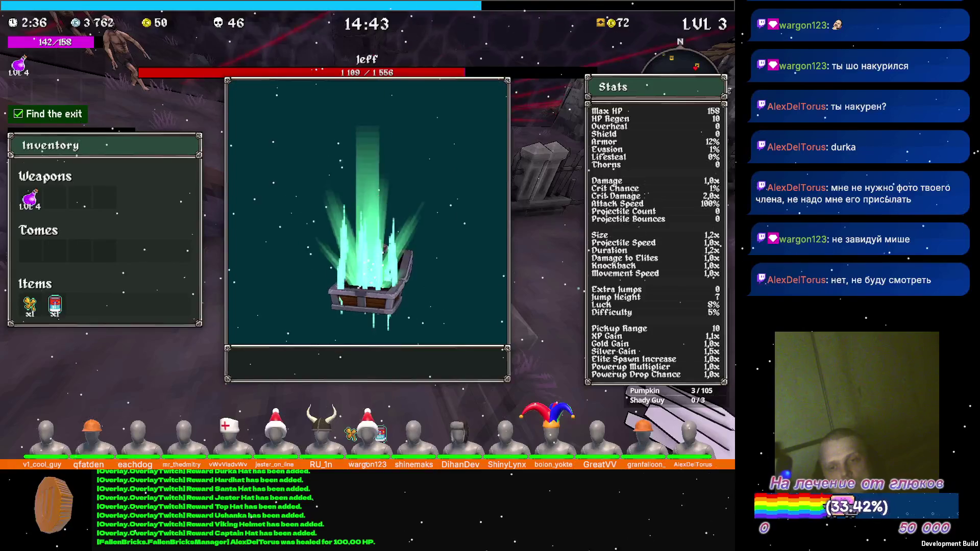
key(e)
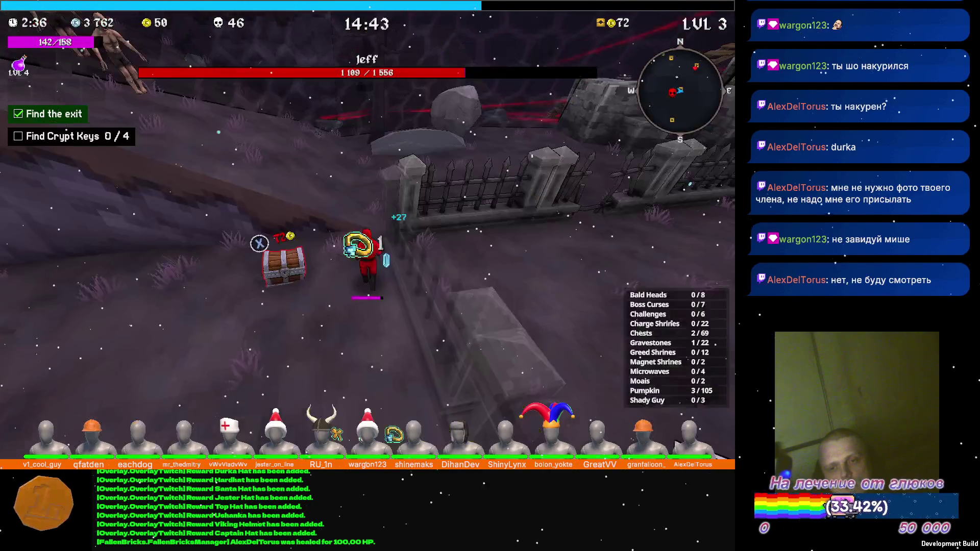
key(w)
Keep running through the graveyard, killing enemies and collecting money
key(w)
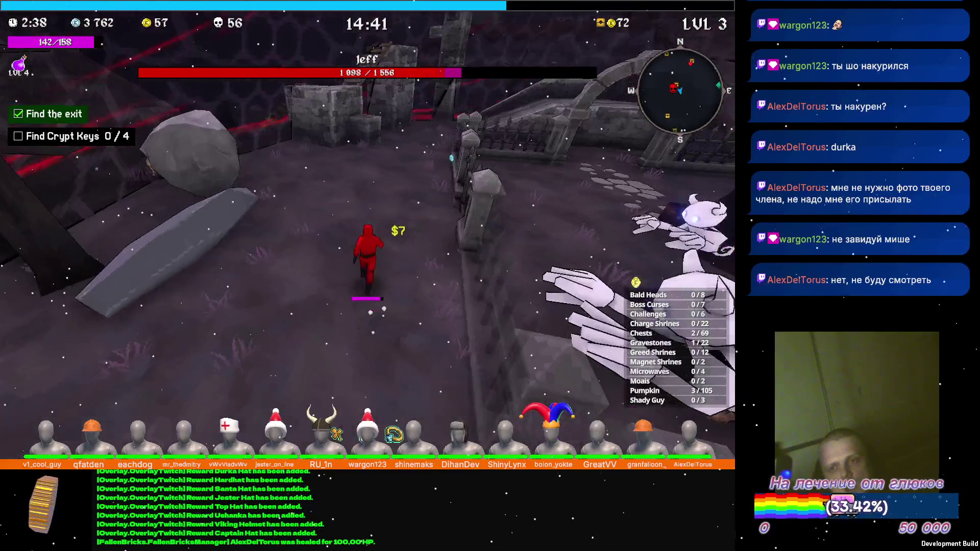
key(w)
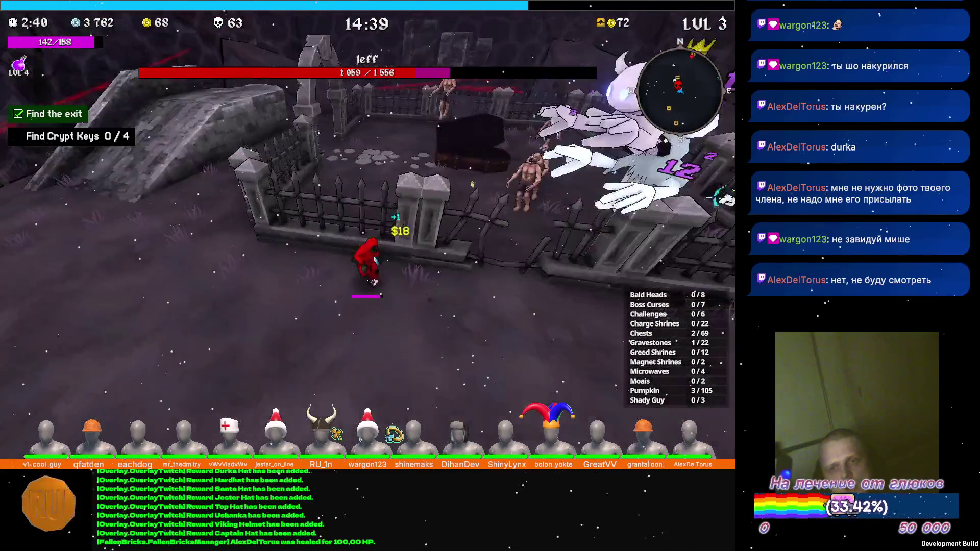
key(w)
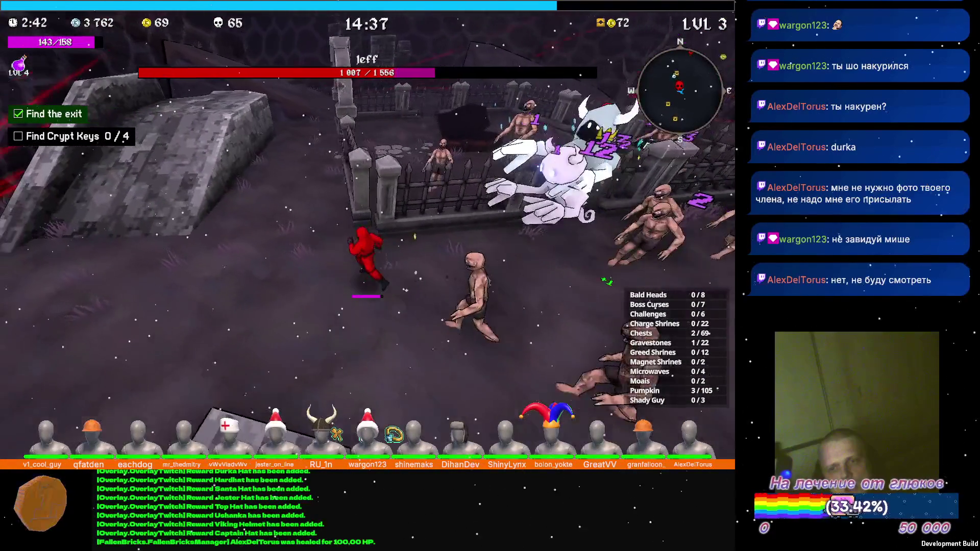
key(w)
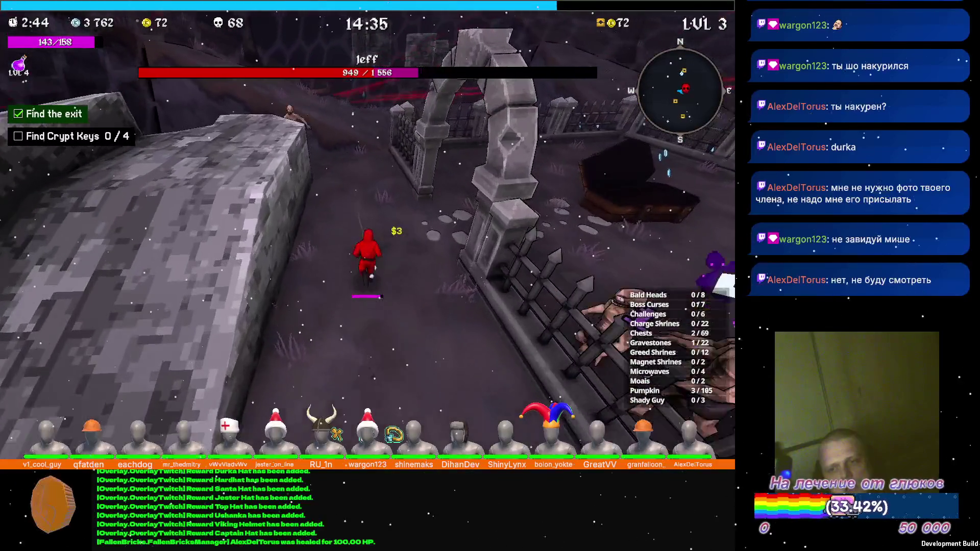
key(w)
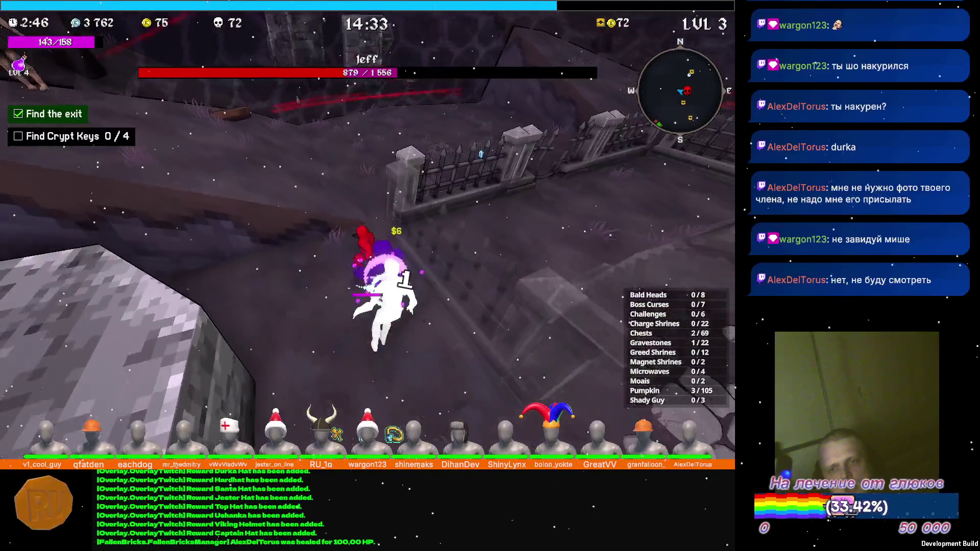
key(w)
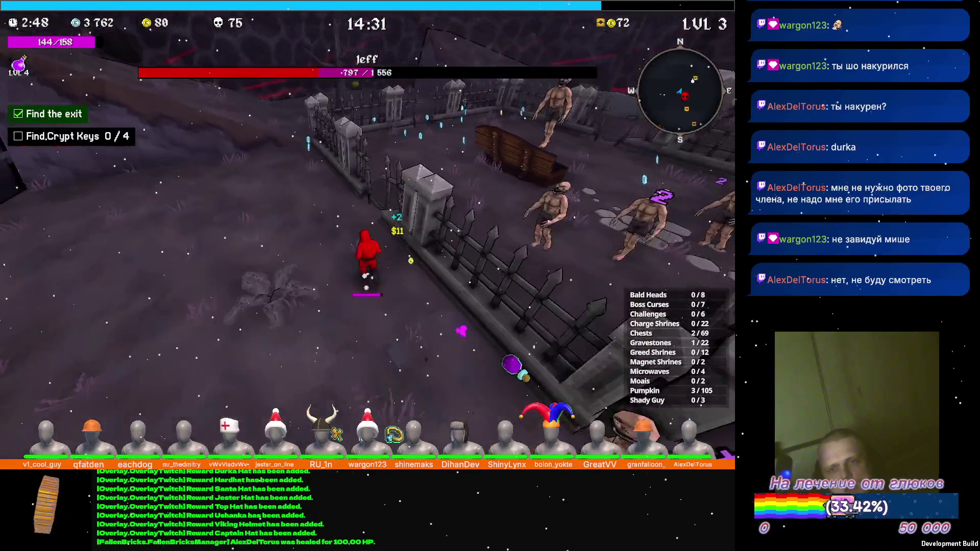
key(w)
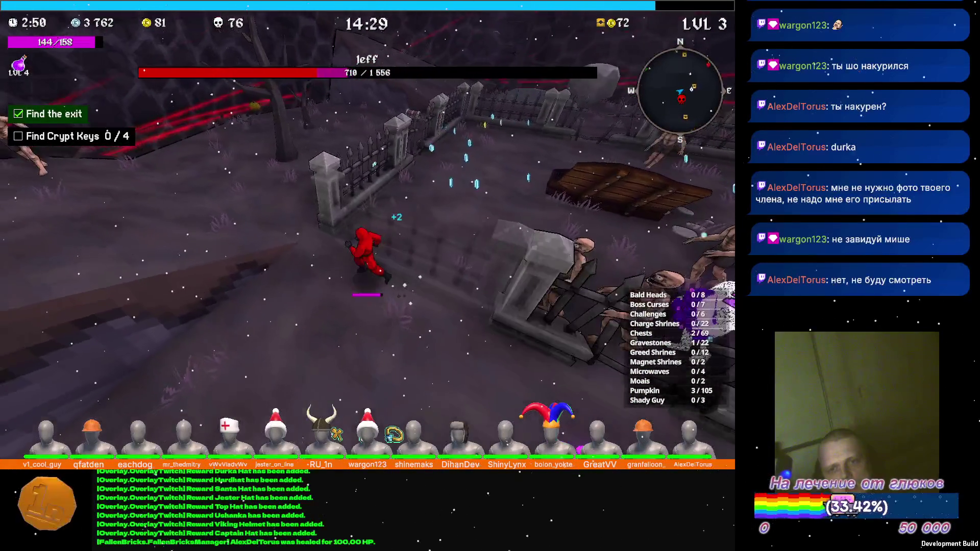
key(w)
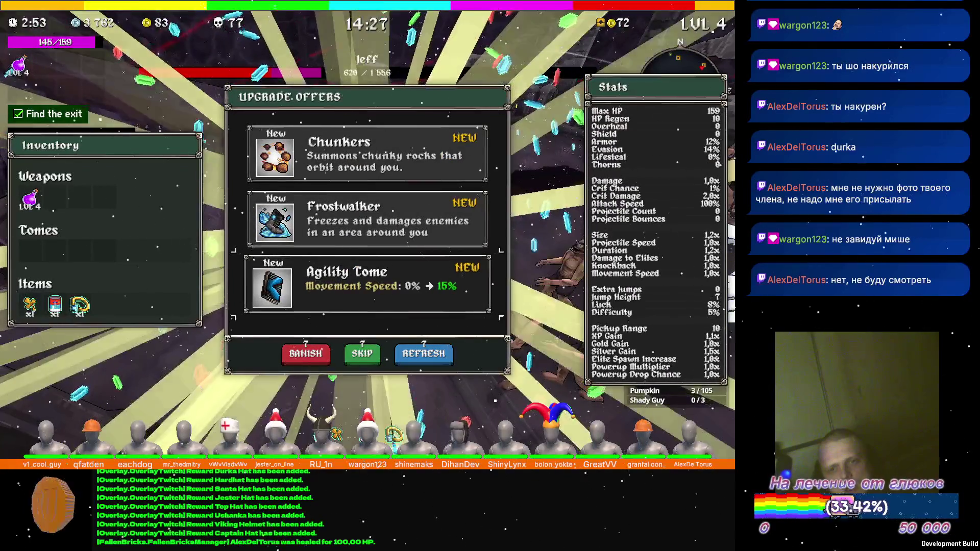
Reroll the offers, take the Luck Tome, and take the Golden Glove from a chest
click(424, 353)
key(Up)
key(Up)
key(Return)
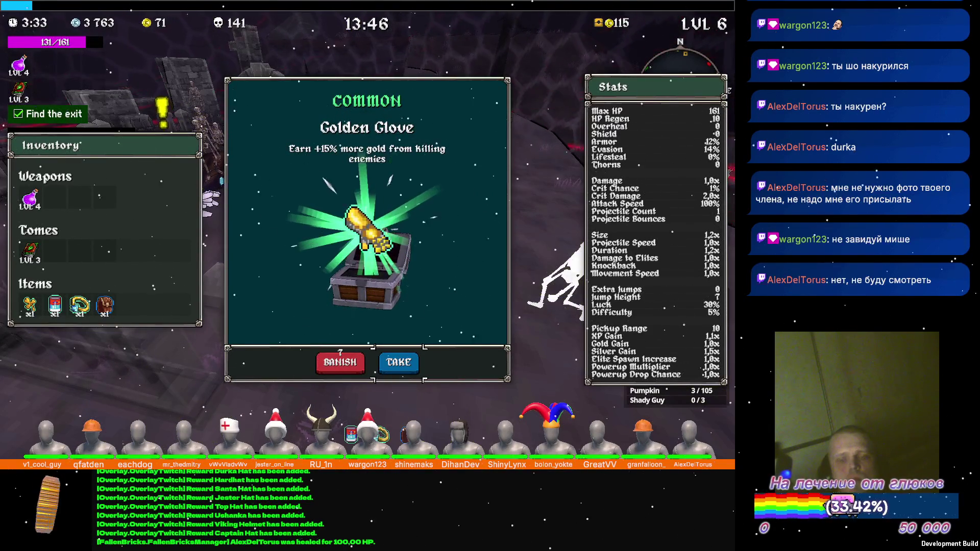
key(Return)
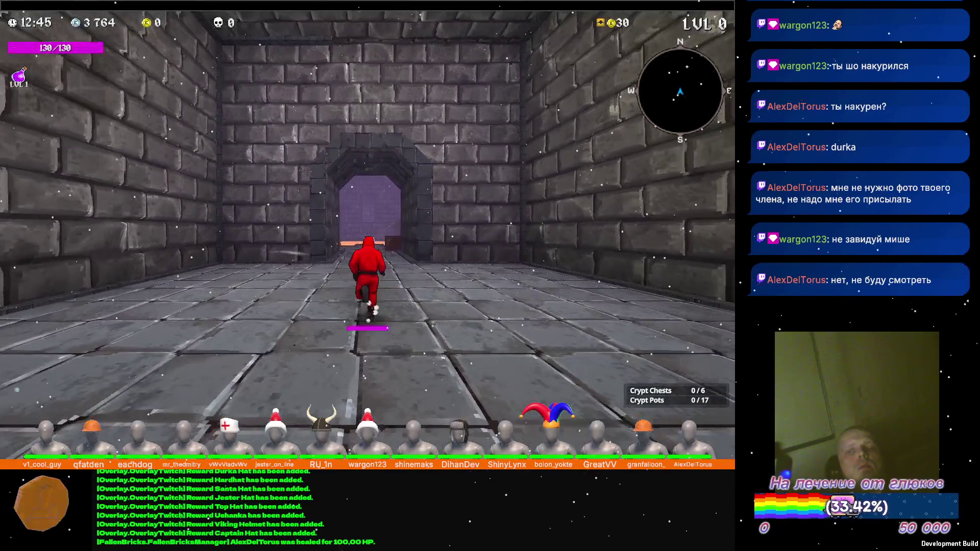
Cross the crypt, taking a Poison Flask upgrade and the Gym Sauce chest item
key(w)
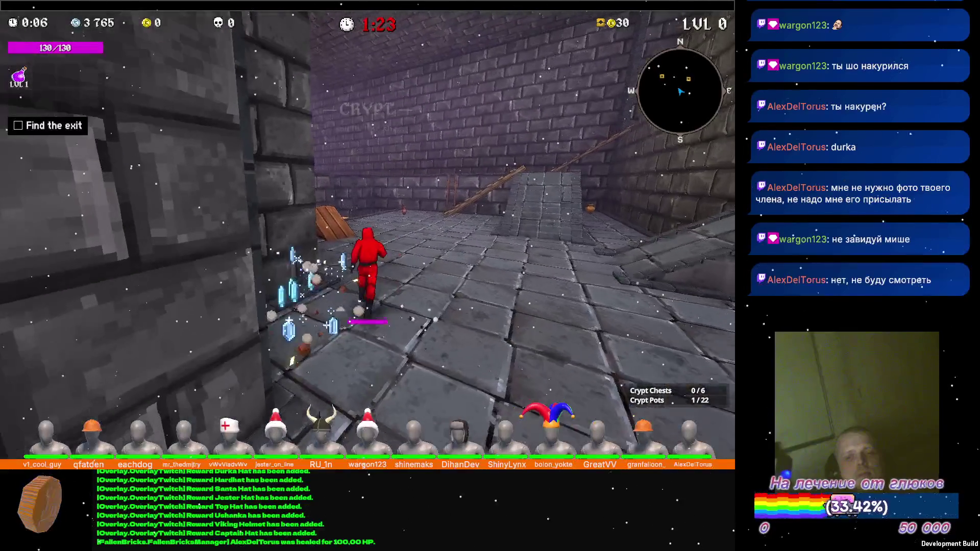
key(a)
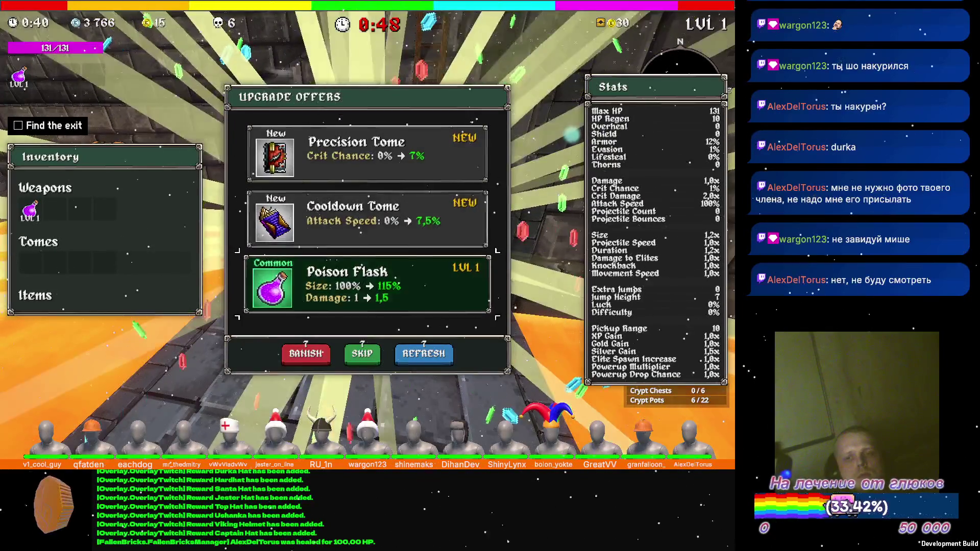
key(Return)
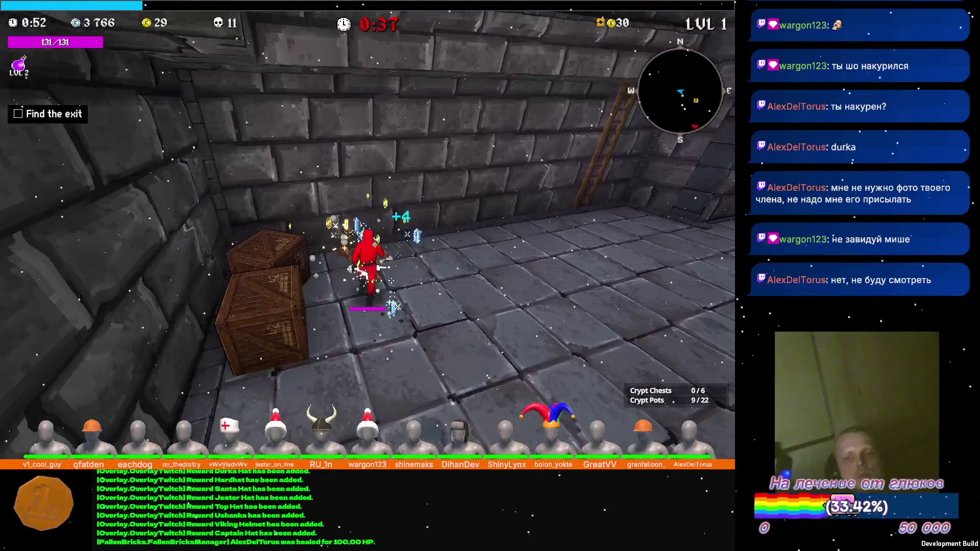
key(w)
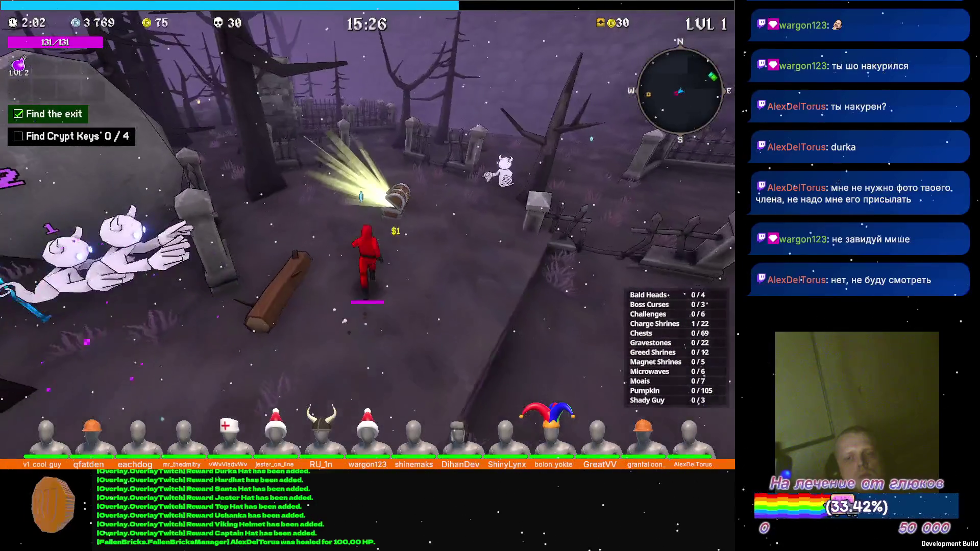
key(Down)
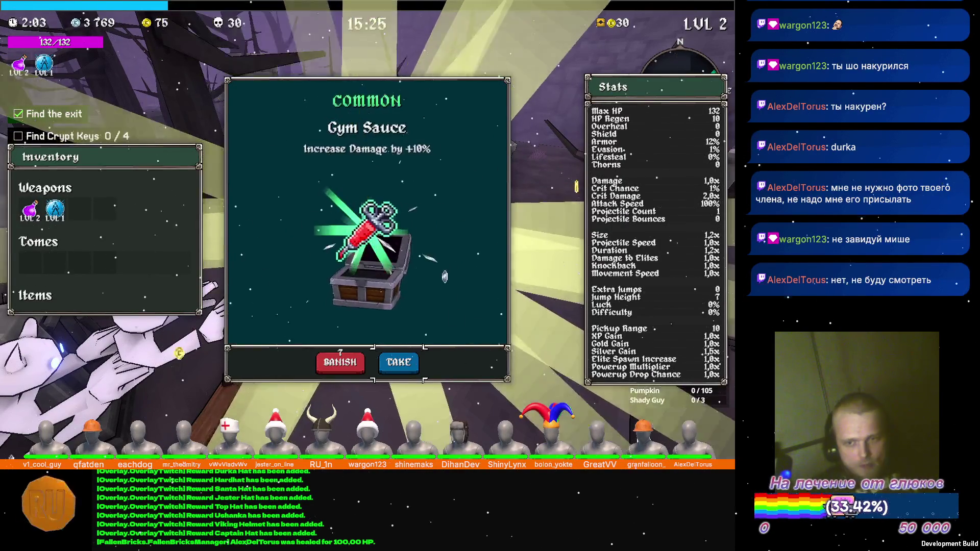
key(Return)
key(w)
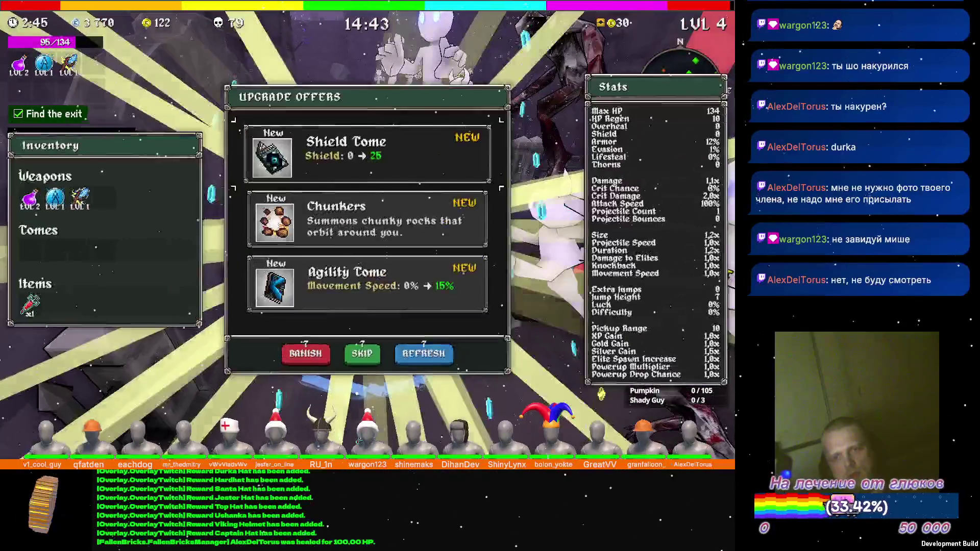
Reroll, take Aura to level 2, then raise Poison Flask to level 3
click(423, 354)
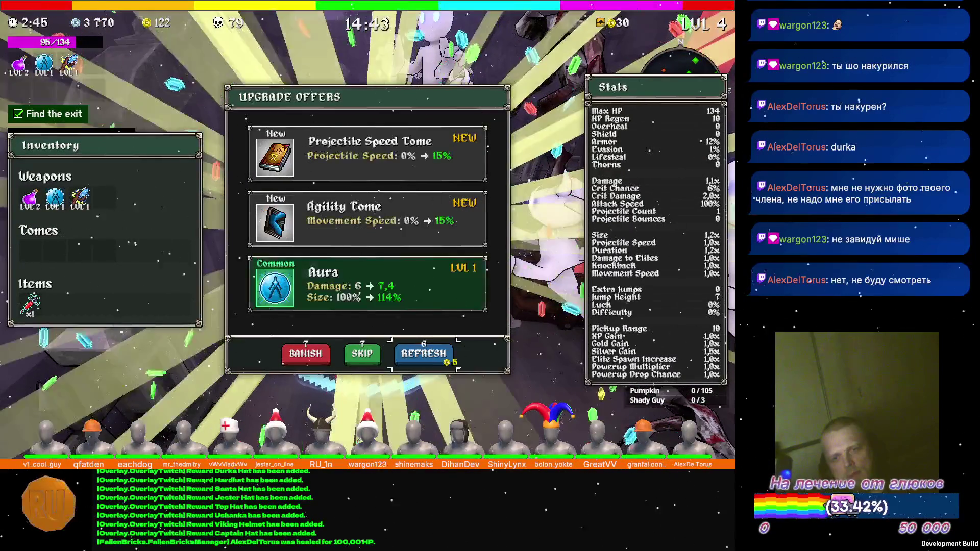
click(367, 283)
key(w)
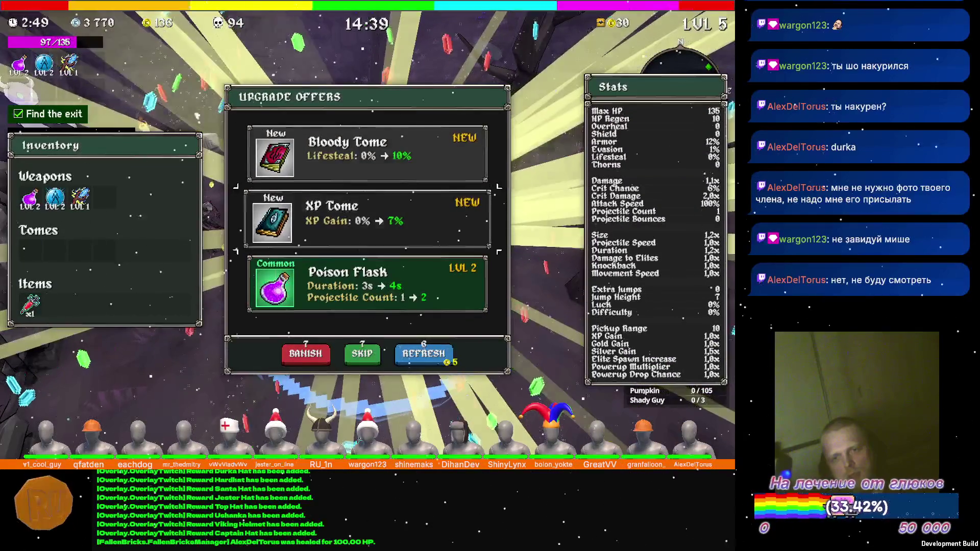
key(Return)
Keep running through the graveyard past the stone pillar toward the boulder
key(w)
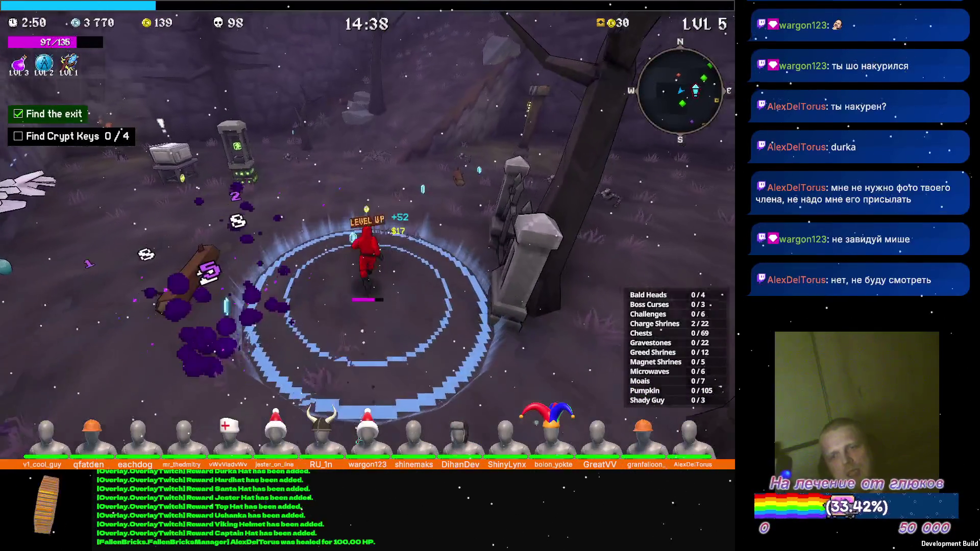
key(w)
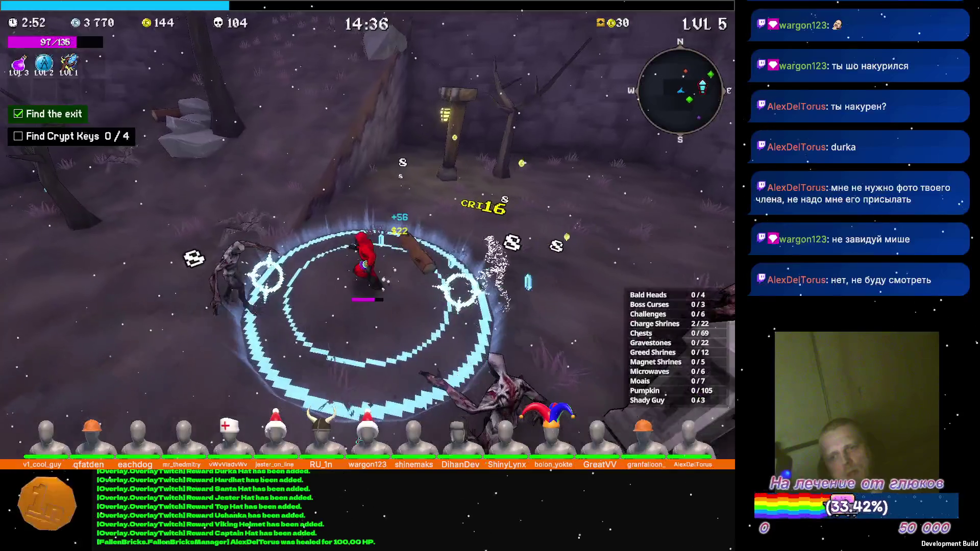
key(w)
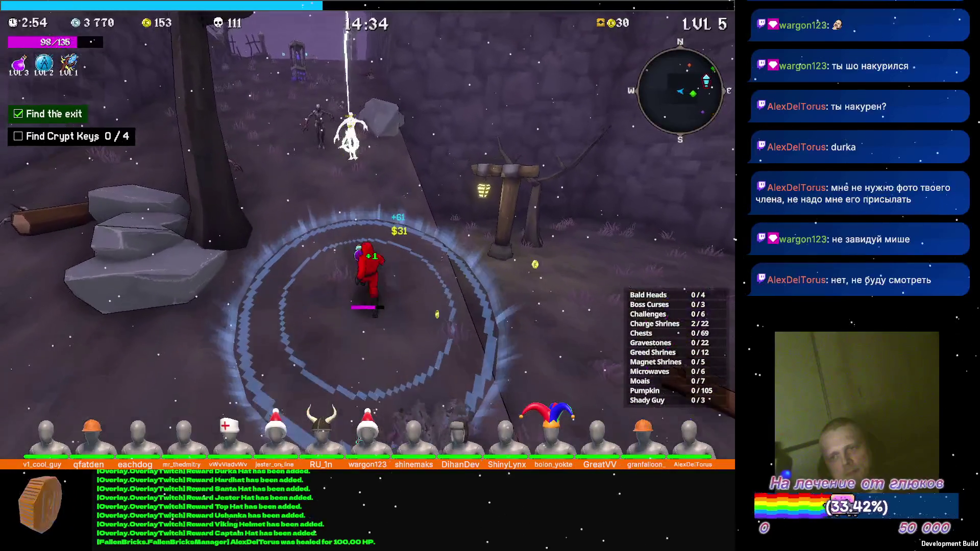
key(w)
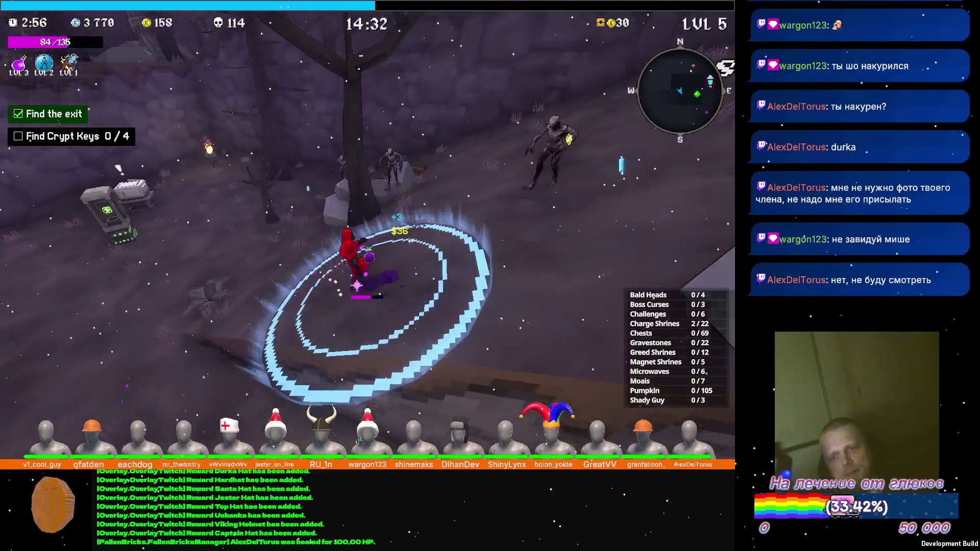
key(w)
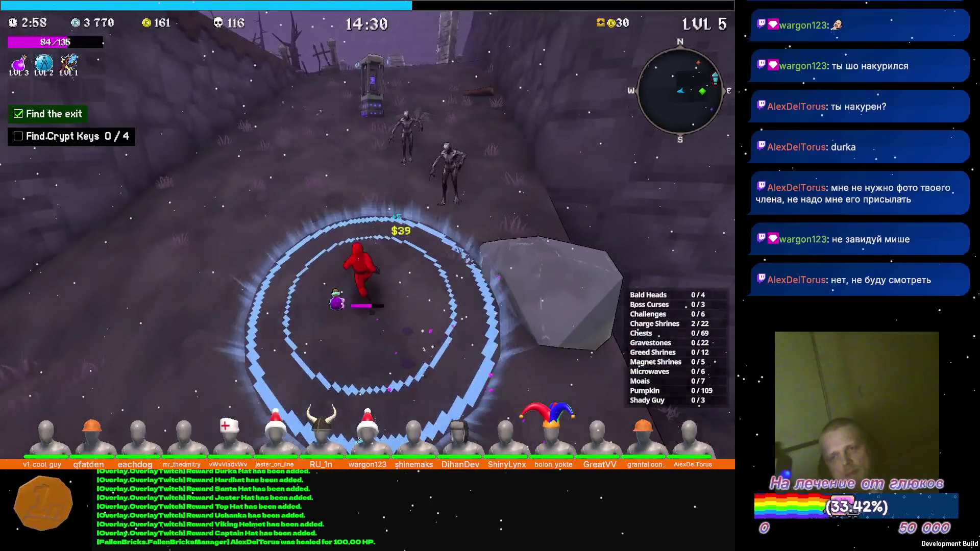
key(w)
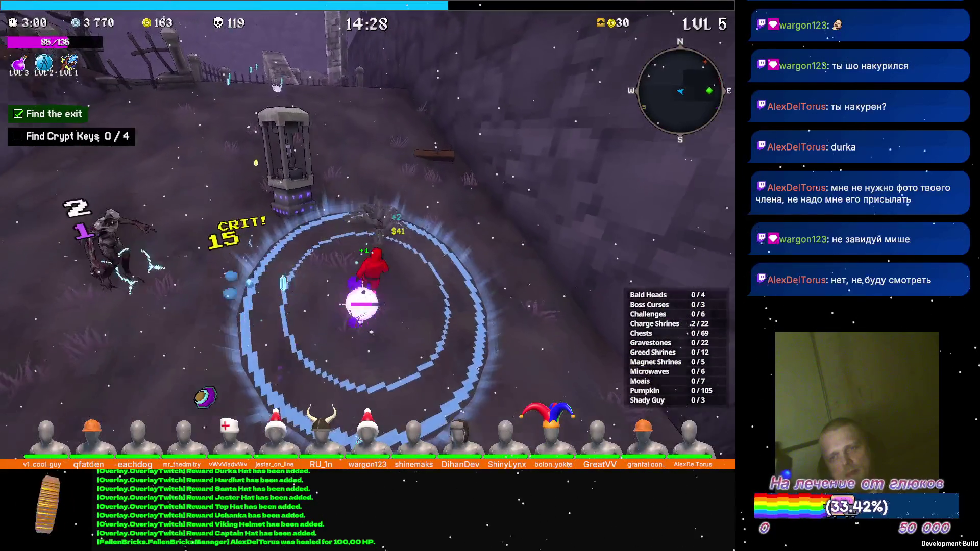
key(w)
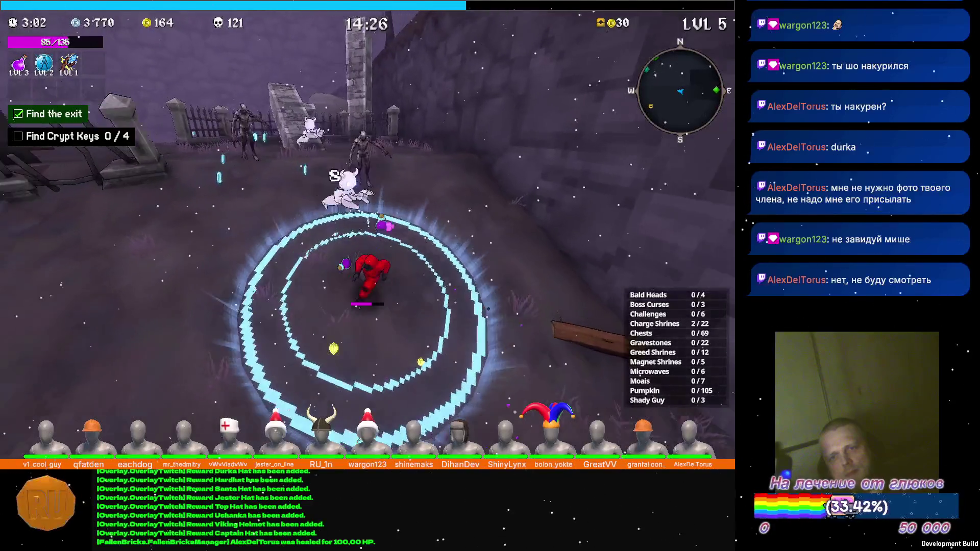
key(w)
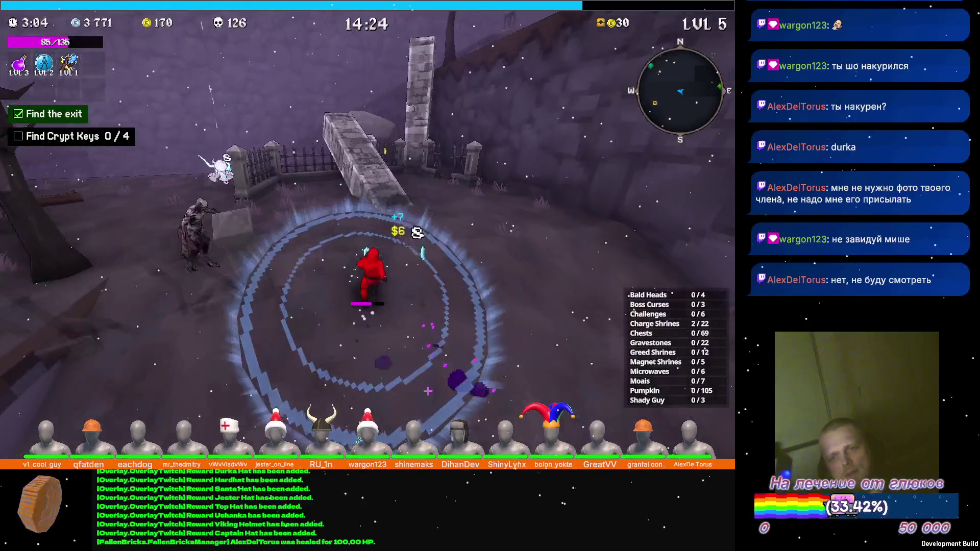
key(w)
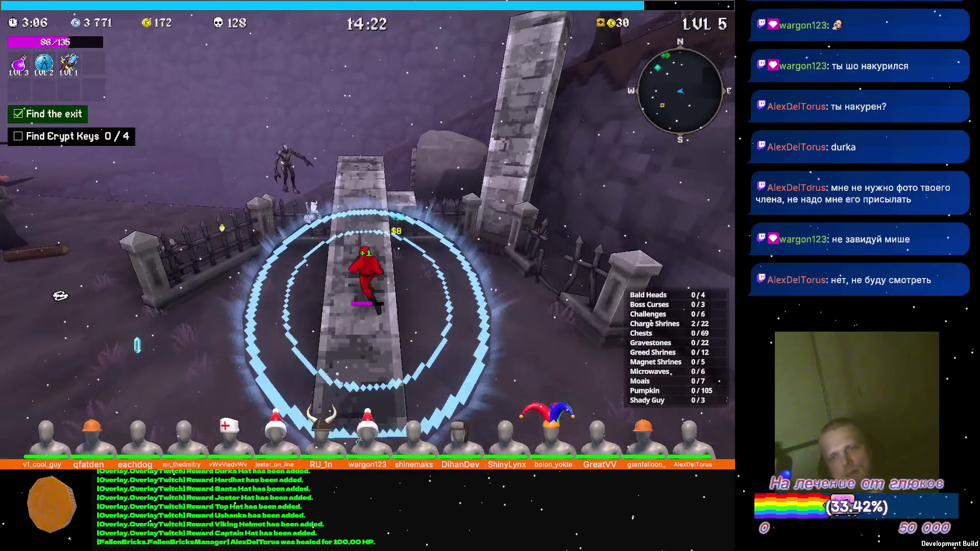
key(w)
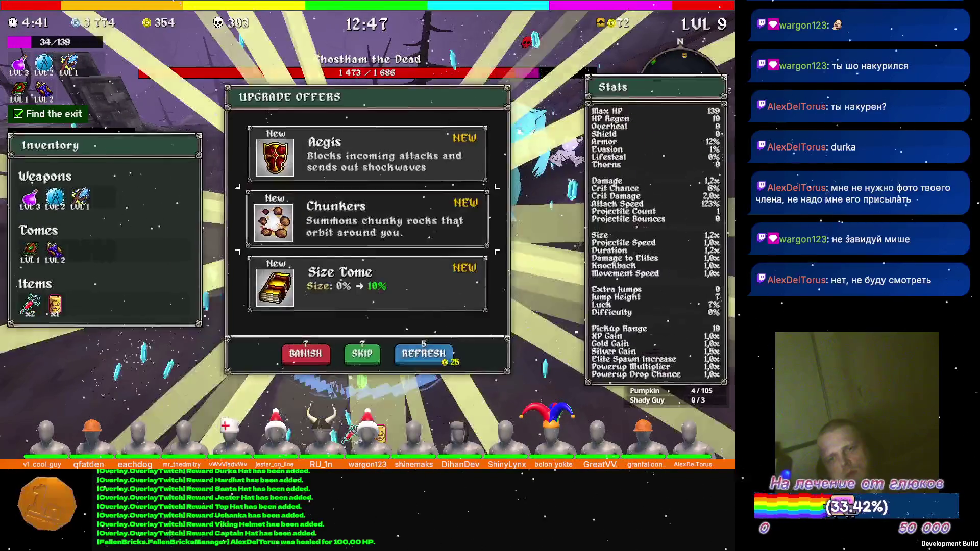
Reroll the upgrade offers and take Poison Flask to level 4
key(Up)
key(Up)
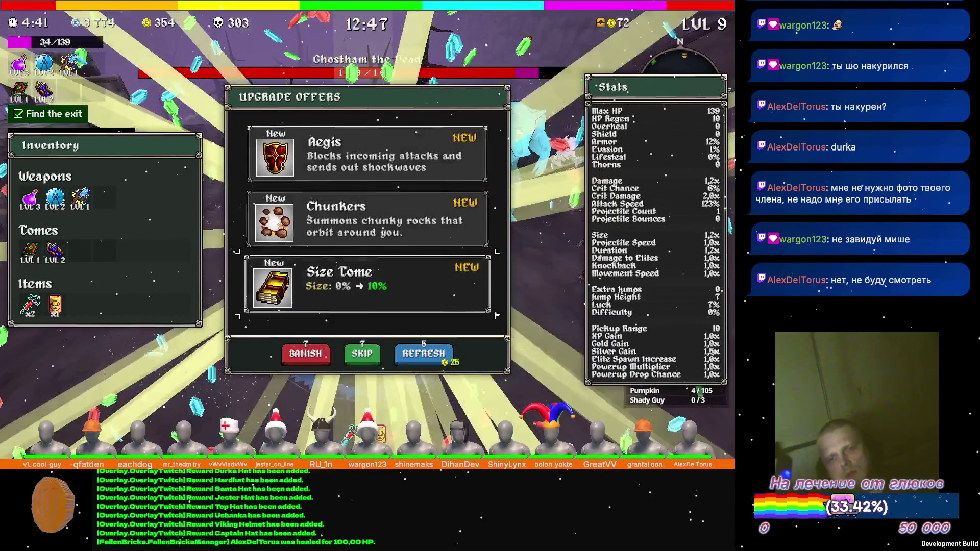
key(Down)
key(Down)
key(Return)
key(Up)
key(Return)
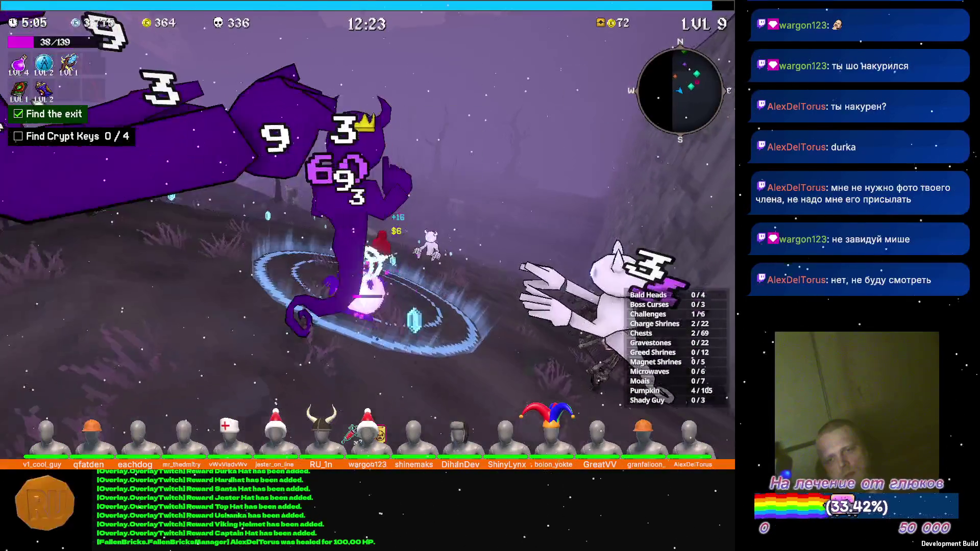
Take the level-10 Luck Tome upgrade and open the chest to reveal its item
key(Return)
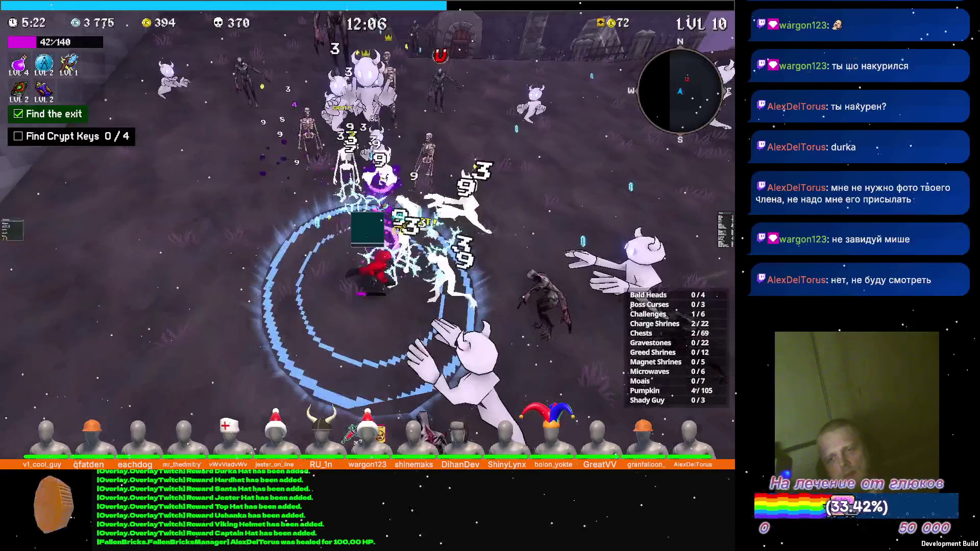
key(space)
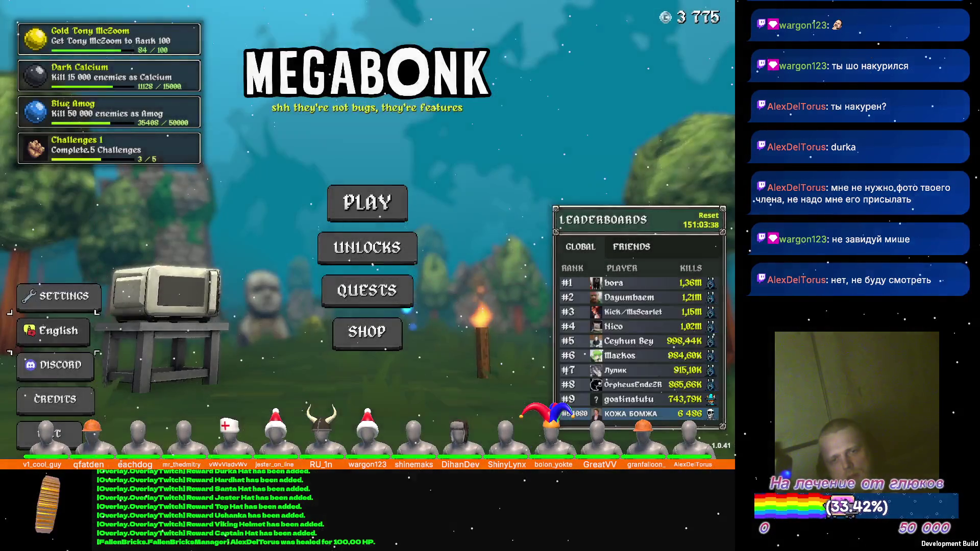
Leave Megabonk and close Steam to get back to the Unity editor
key(alt+Tab)
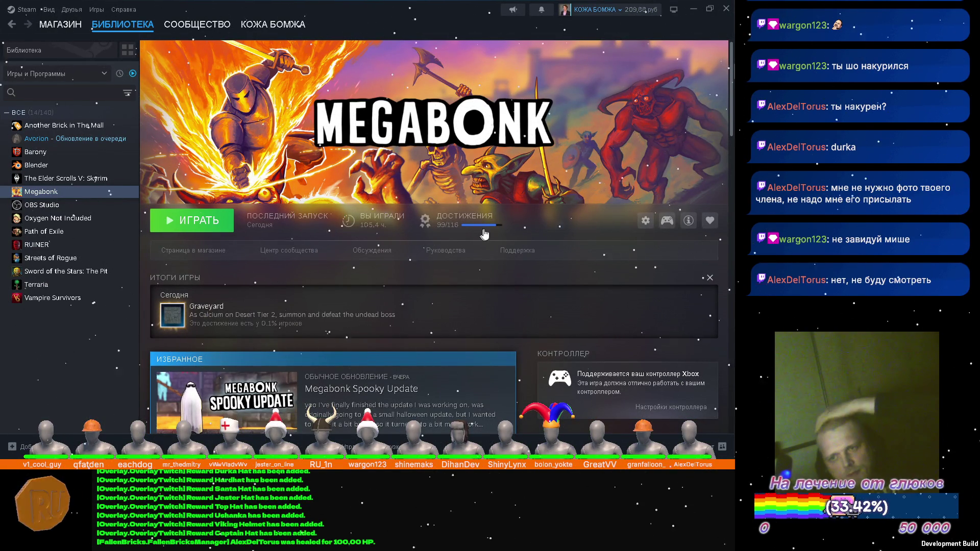
click(727, 9)
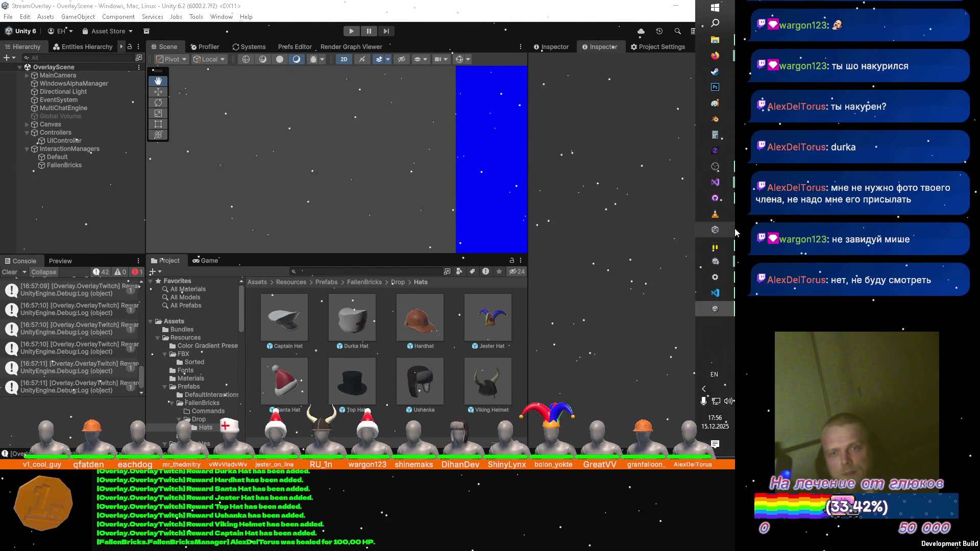
Bring up FallenBricksManager.cs in Visual Studio and expand the Drop method's body
mouse_move(725, 184)
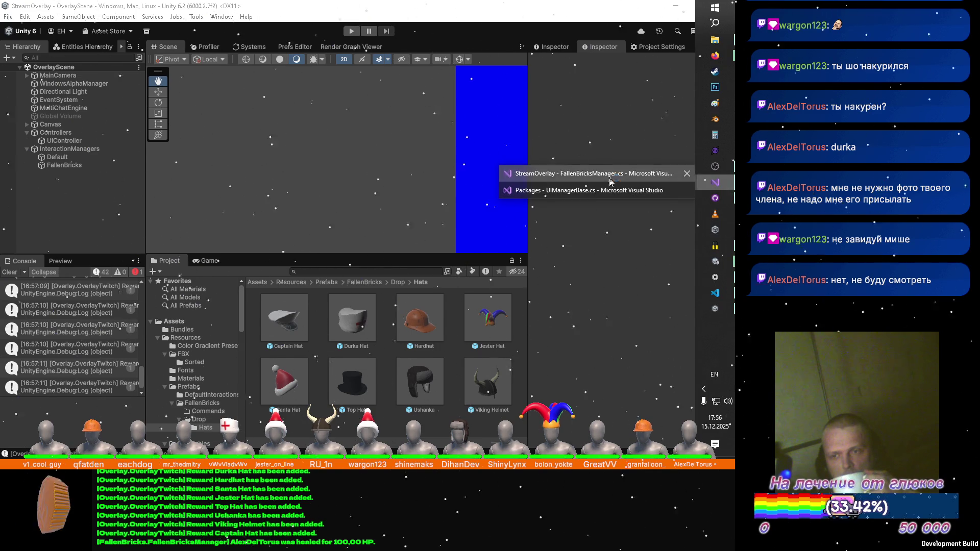
click(609, 176)
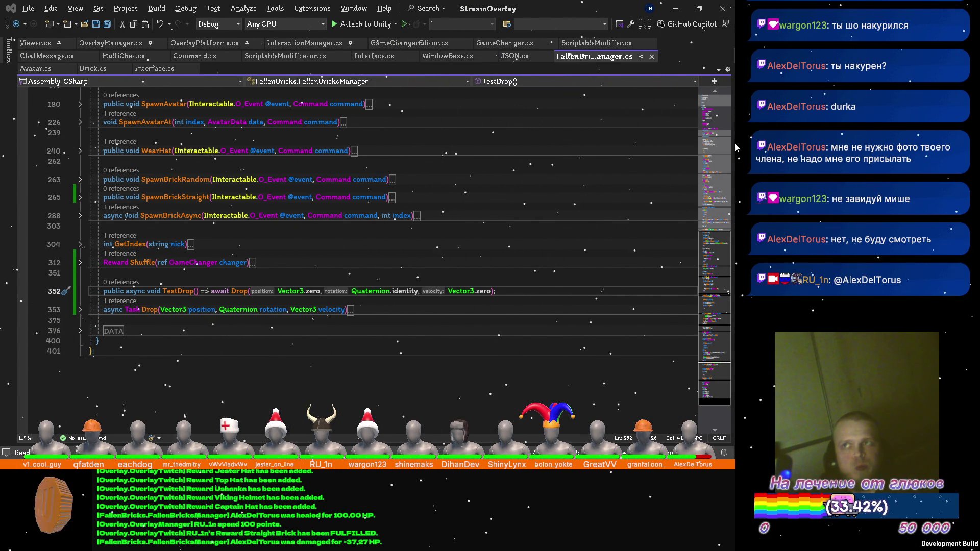
mouse_move(720, 217)
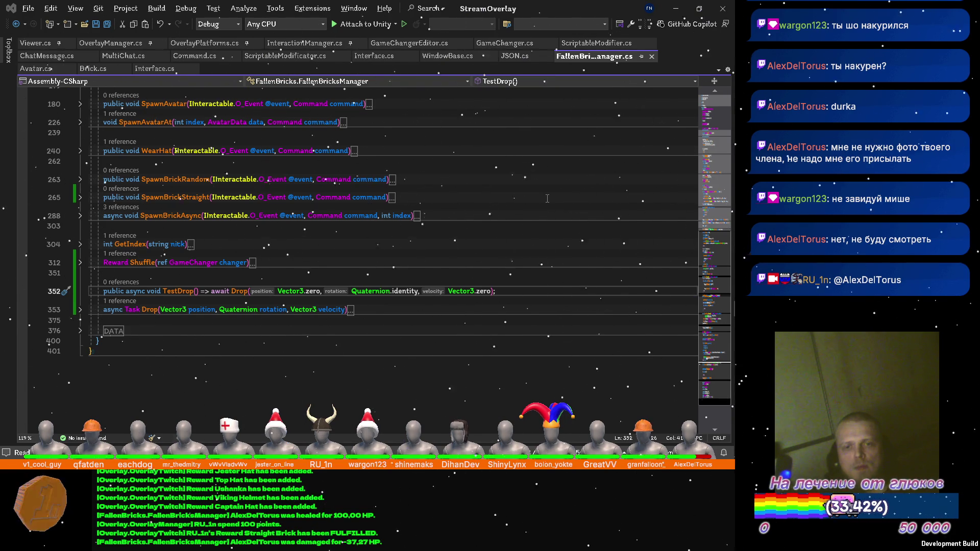
key(ctrl+minus)
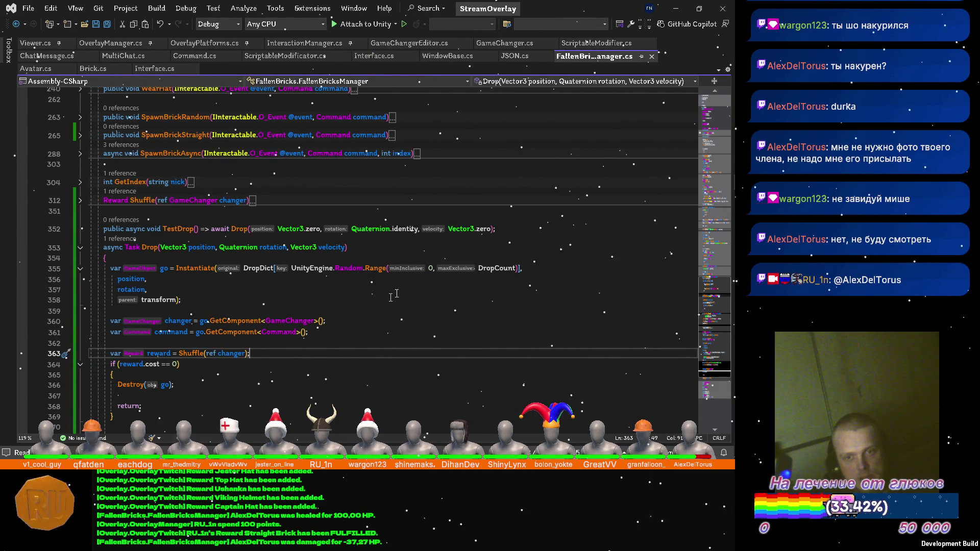
Switch from Visual Studio to the Unity StreamOverlay window via the taskbar
mouse_move(733, 263)
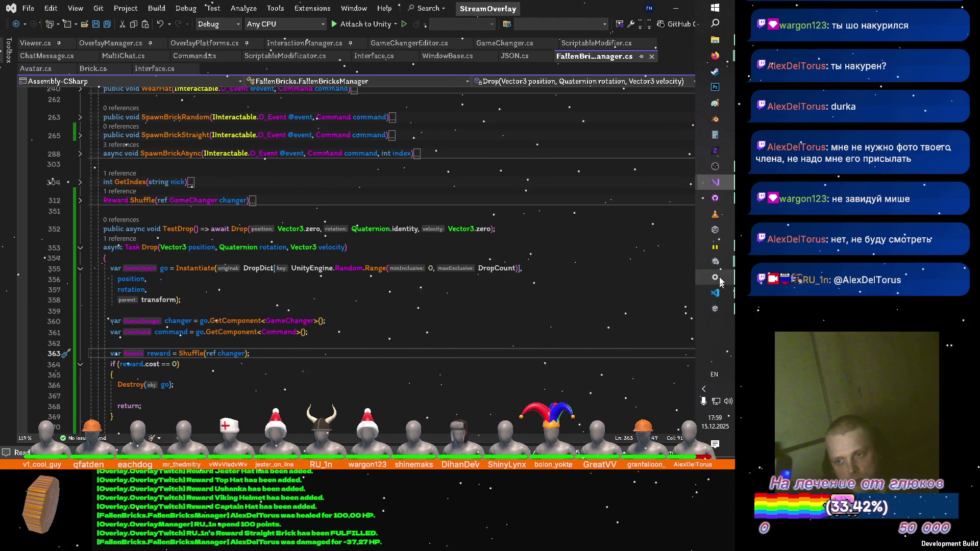
click(541, 250)
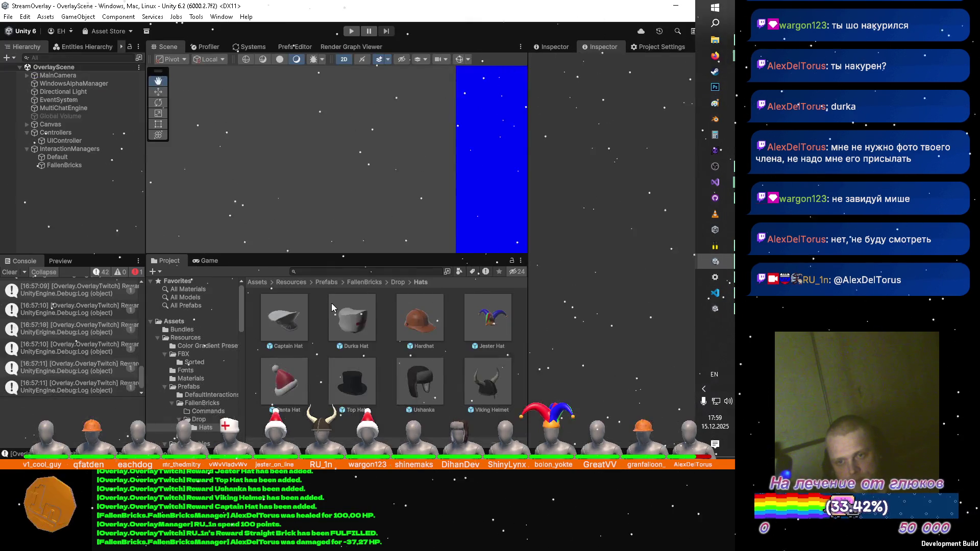
Select all eight hat prefabs and add a Rigidbody component via the 'ri' search
click(288, 324)
shift+click(487, 383)
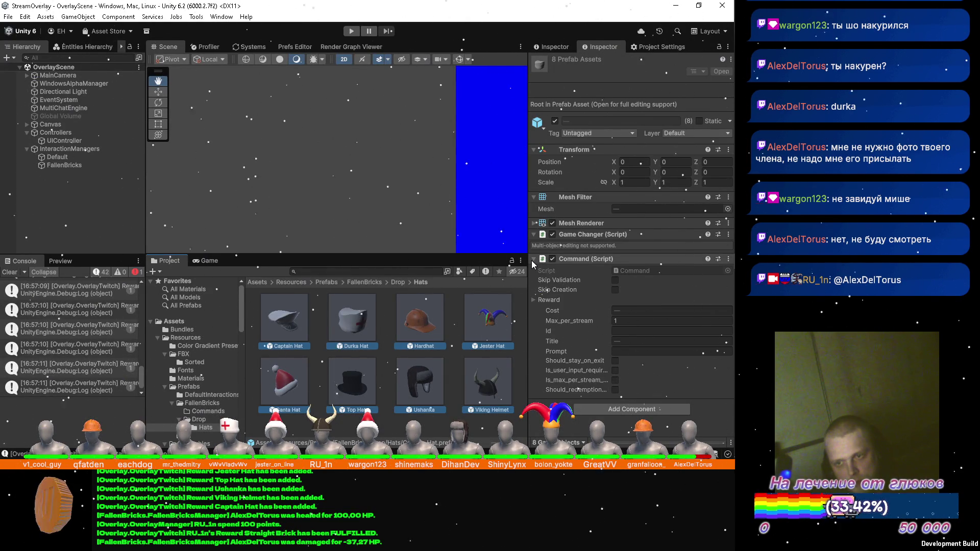
click(534, 197)
click(612, 397)
text(comma)
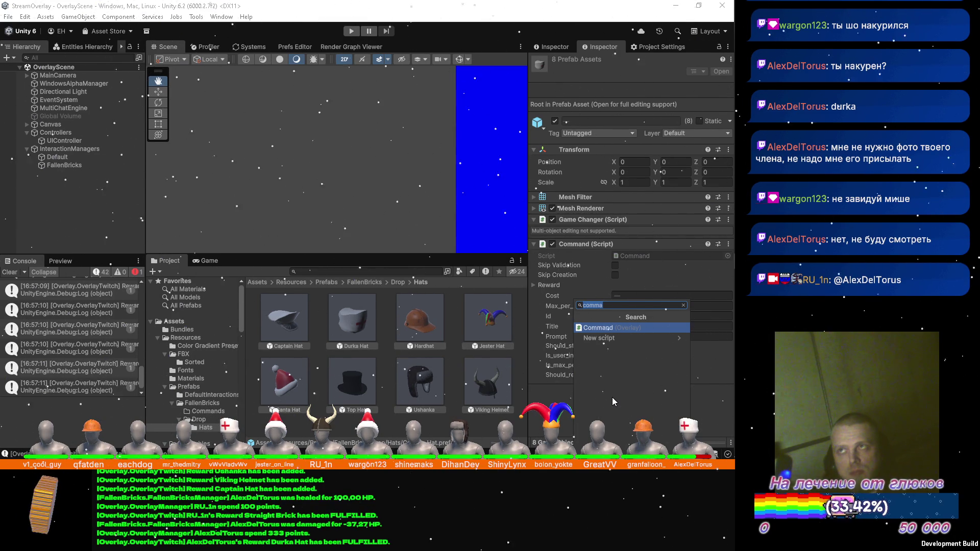
text(ri)
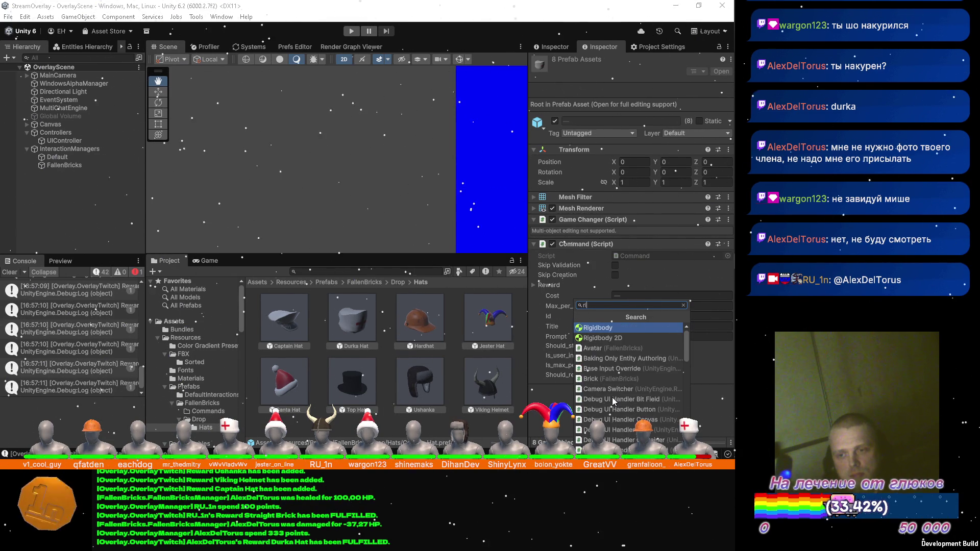
key(Return)
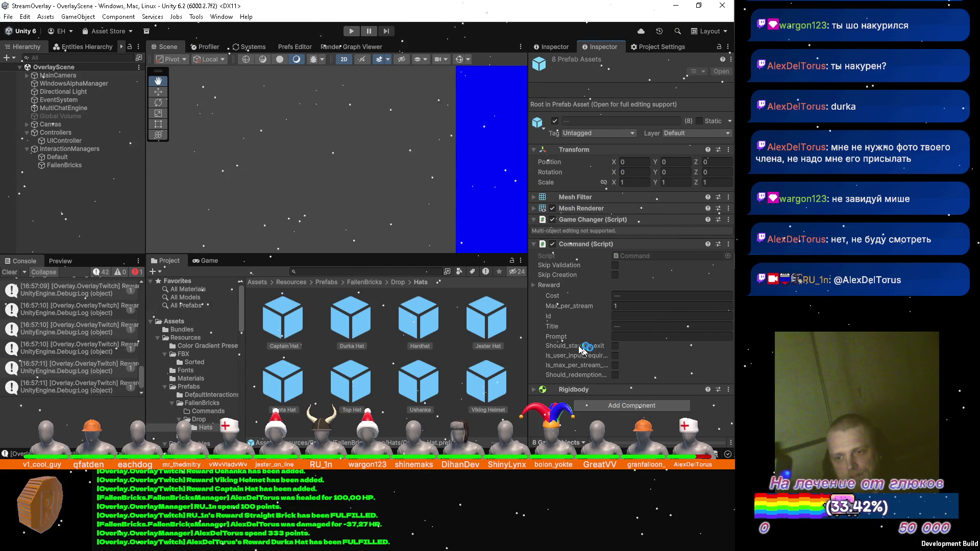
Set the hats' Rigidbody Interpolate option to Interpolate
click(549, 389)
scroll(551, 318, down, 3)
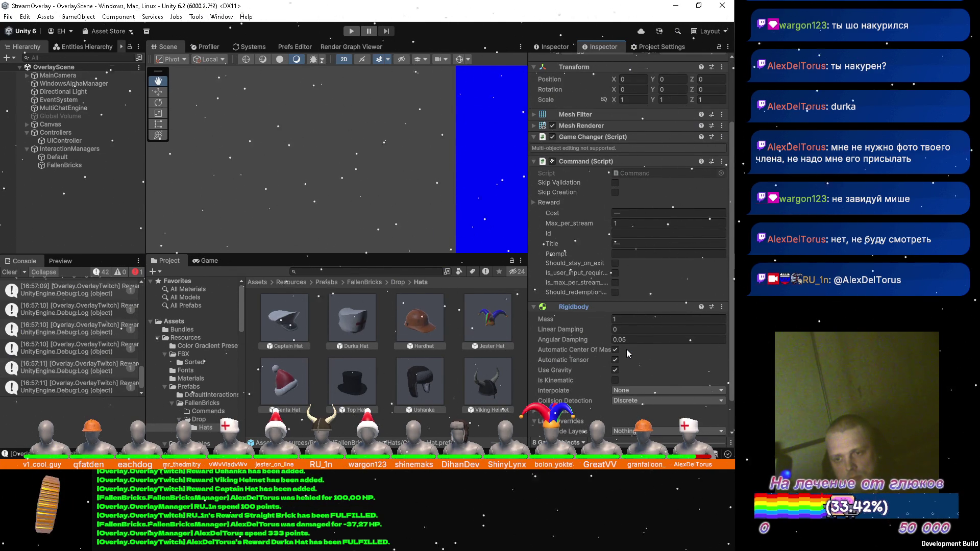
scroll(626, 350, down, 1)
click(627, 363)
click(636, 385)
Check the Rigidbody's Include Layers list, then open the prefabs' Layer dropdown
scroll(642, 347, down, 1)
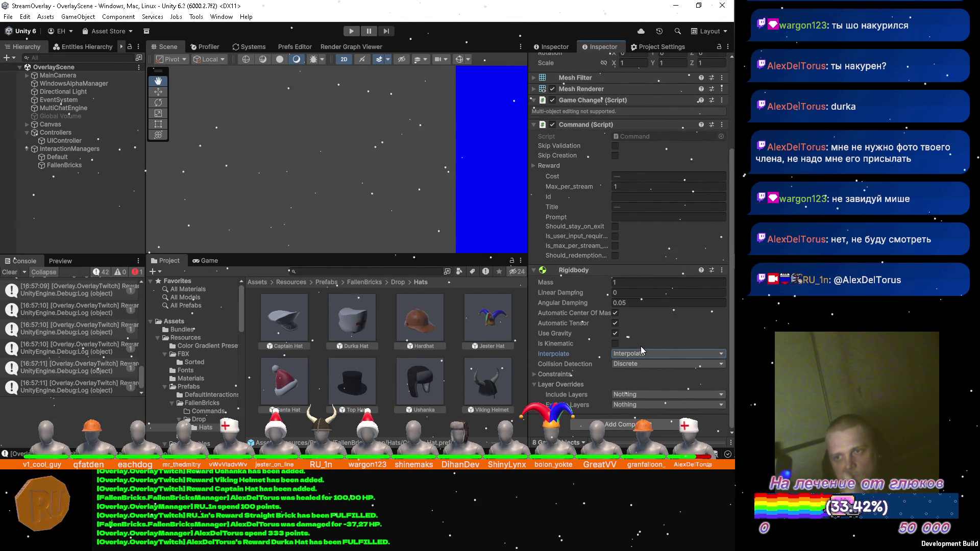
click(633, 395)
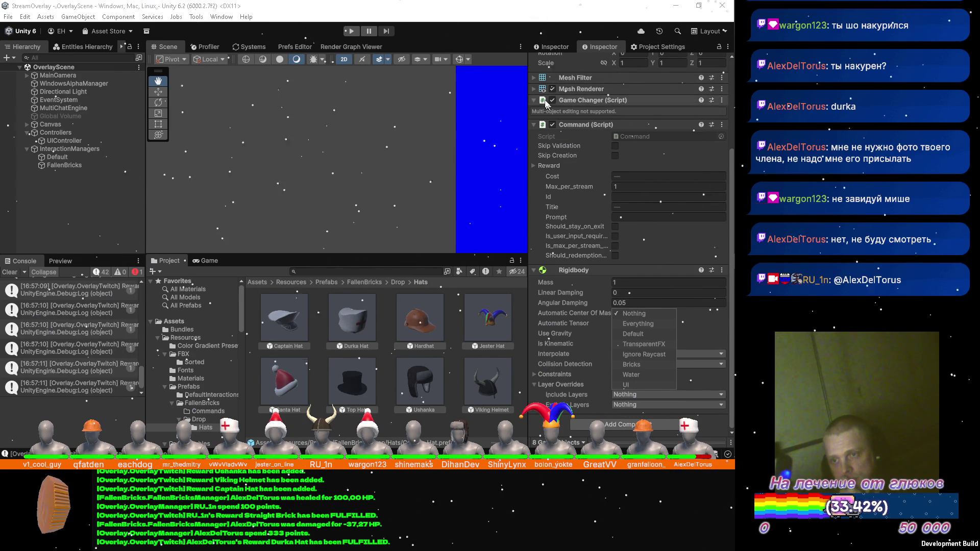
click(607, 56)
scroll(629, 132, up, 4)
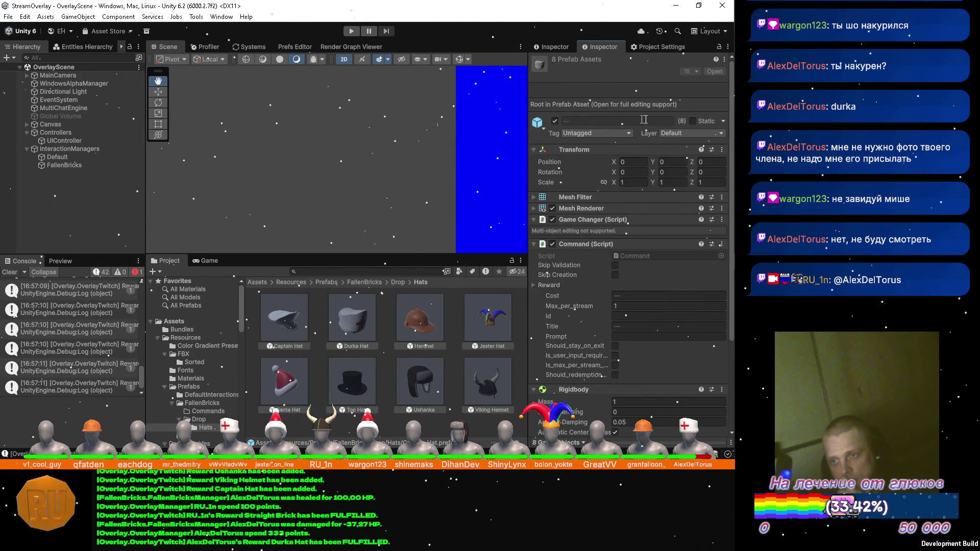
click(680, 133)
Name User Layer 6 'Drop' in Tags & Layers
click(681, 215)
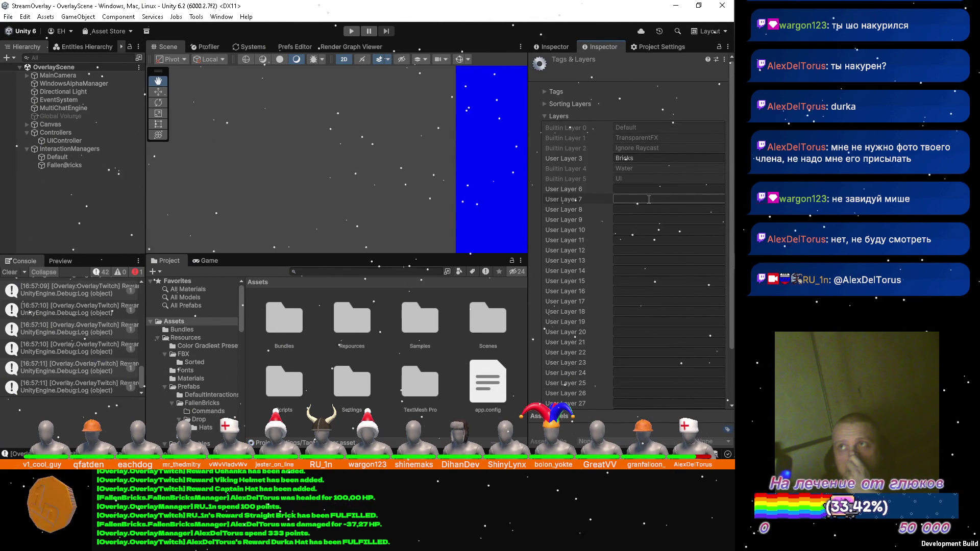
click(661, 189)
text(Drop)
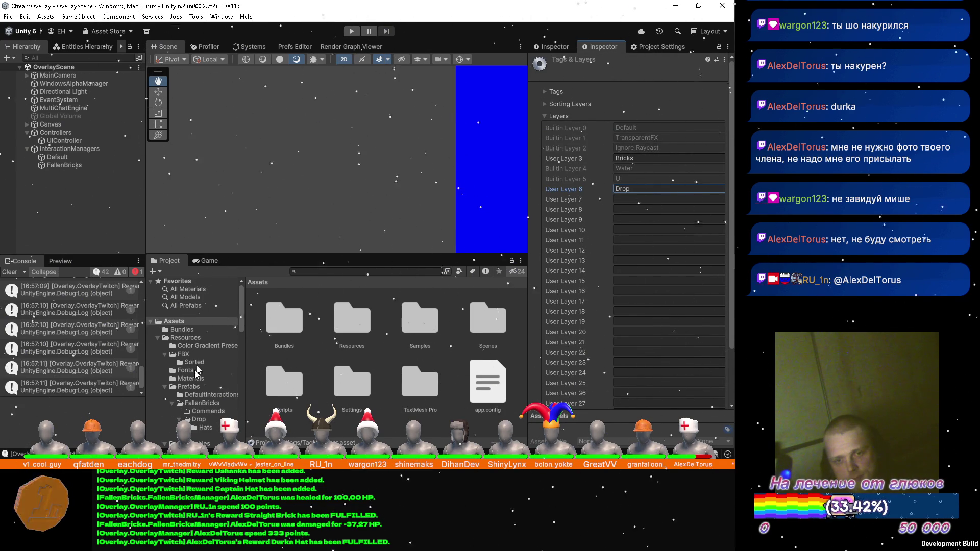
Return to the Hats folder and select all eight hat prefabs
click(198, 387)
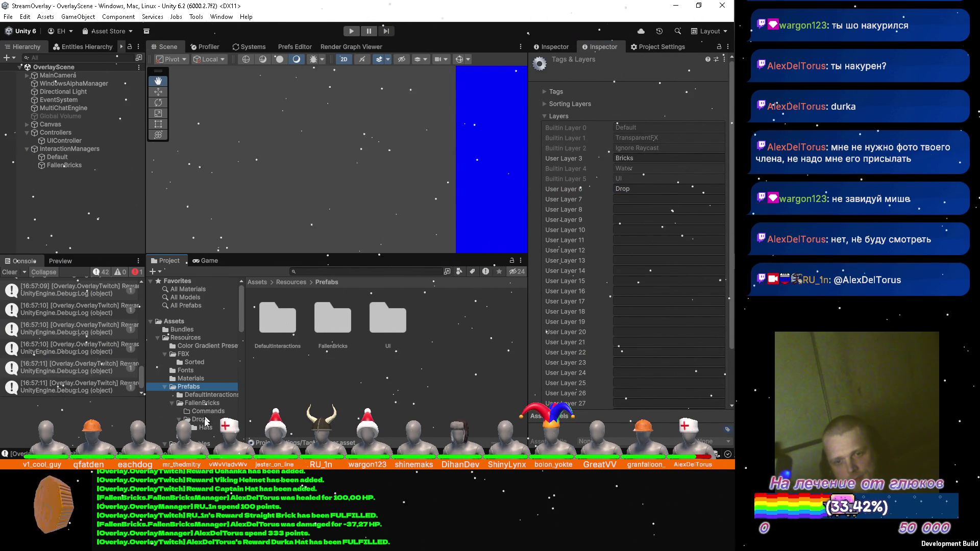
click(206, 427)
click(283, 328)
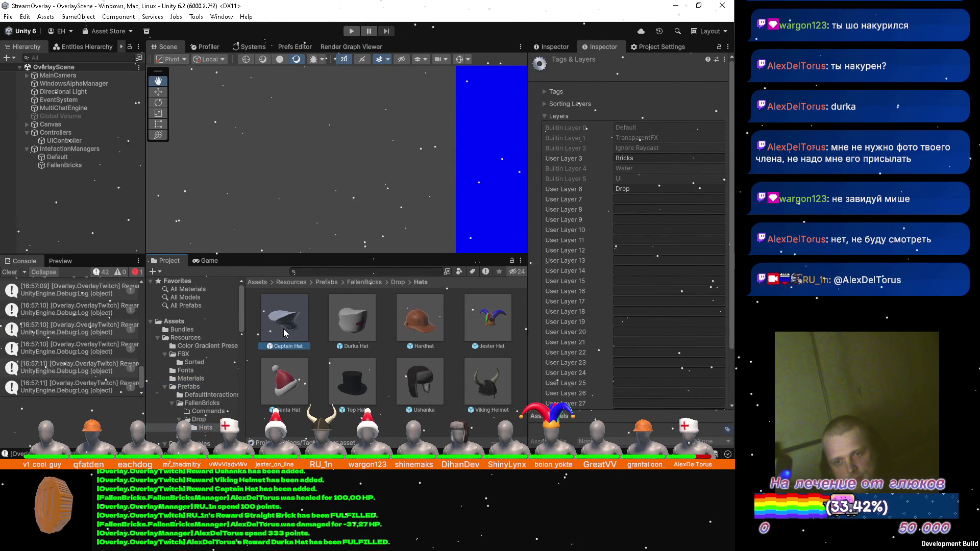
shift+click(510, 375)
scroll(590, 268, down, 3)
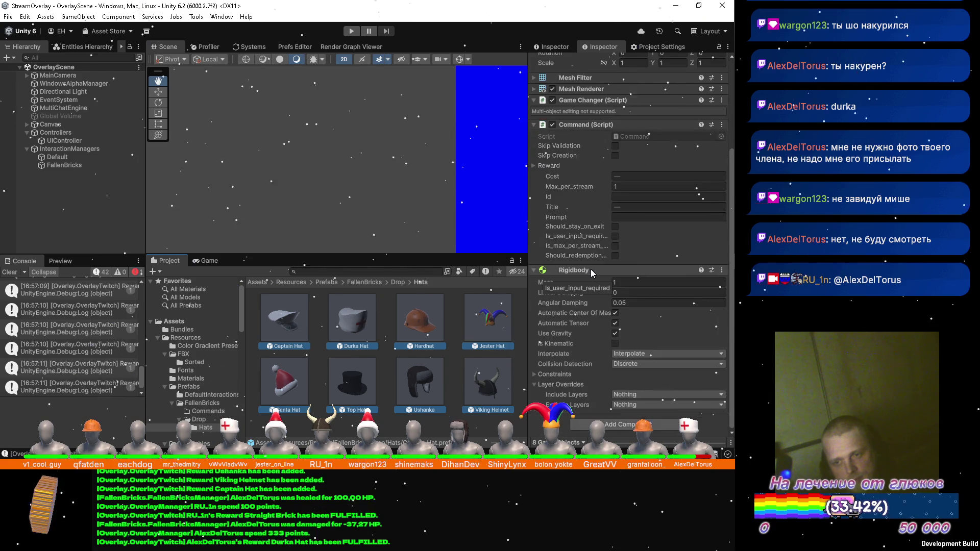
Set the hats' Rigidbody Include Layers to Drop and Default, and Exclude Layers to Bricks
click(621, 396)
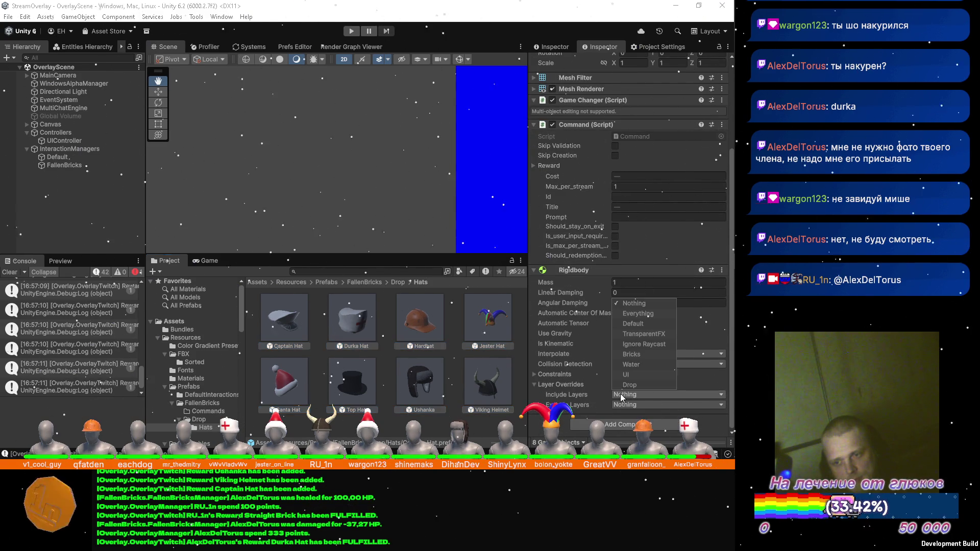
click(628, 384)
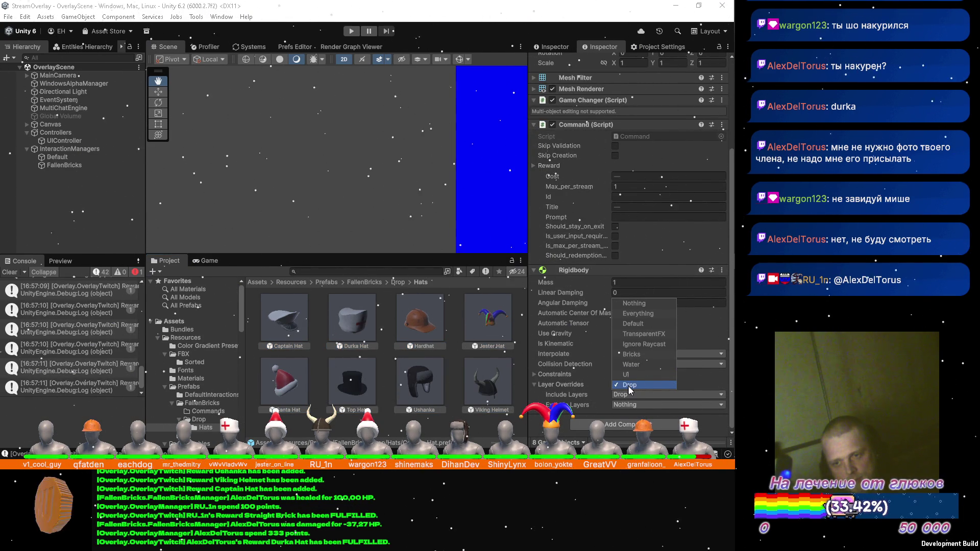
click(628, 405)
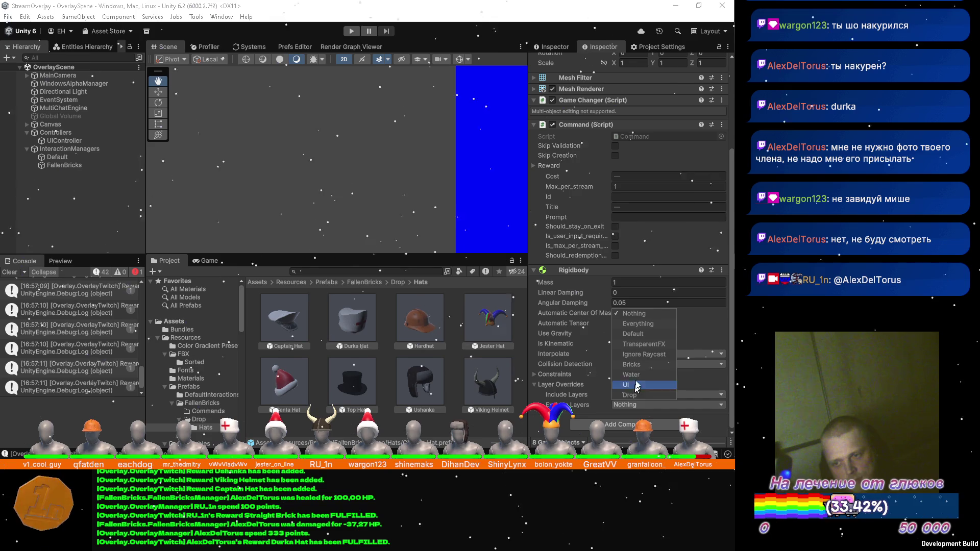
click(636, 365)
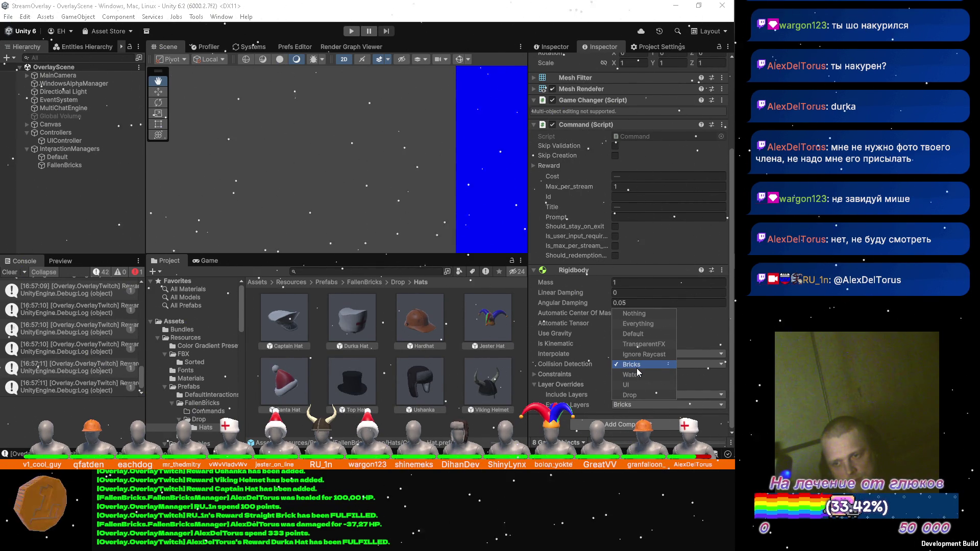
click(697, 391)
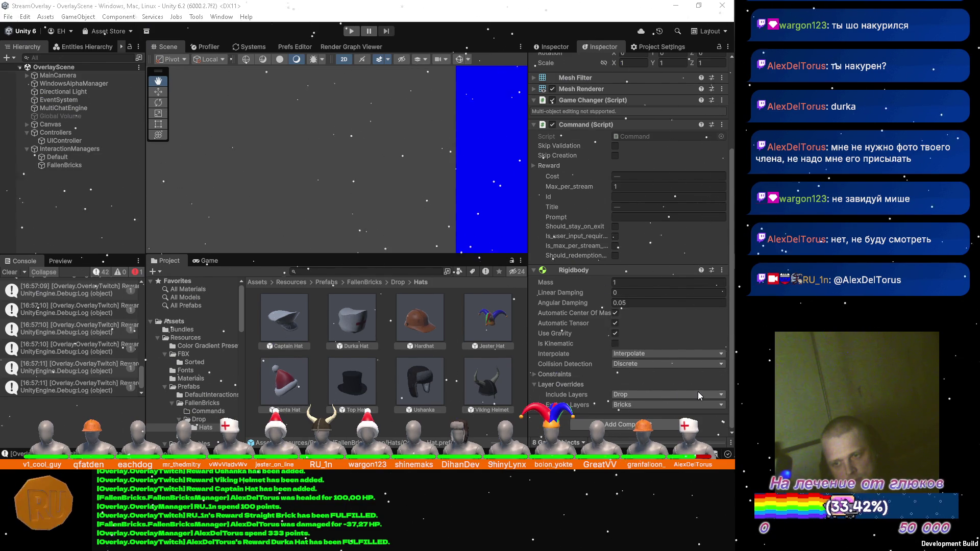
click(697, 391)
click(648, 323)
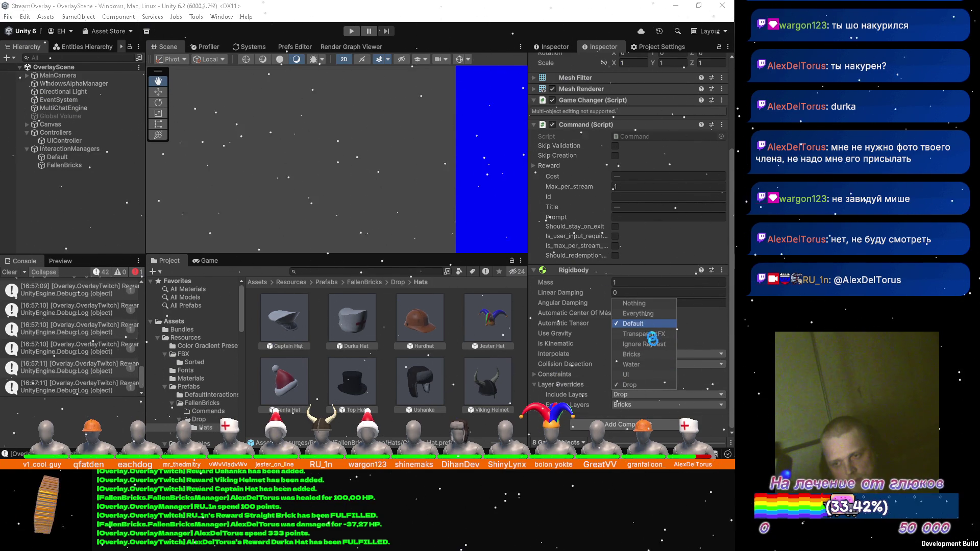
click(27, 75)
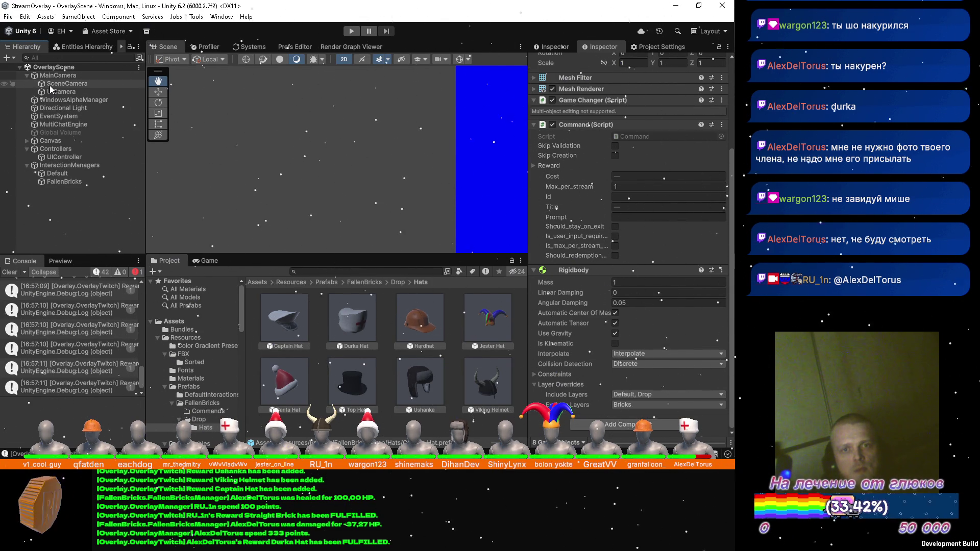
Tick Drop in the SceneCamera's Culling Mask and save OverlayScene
click(50, 85)
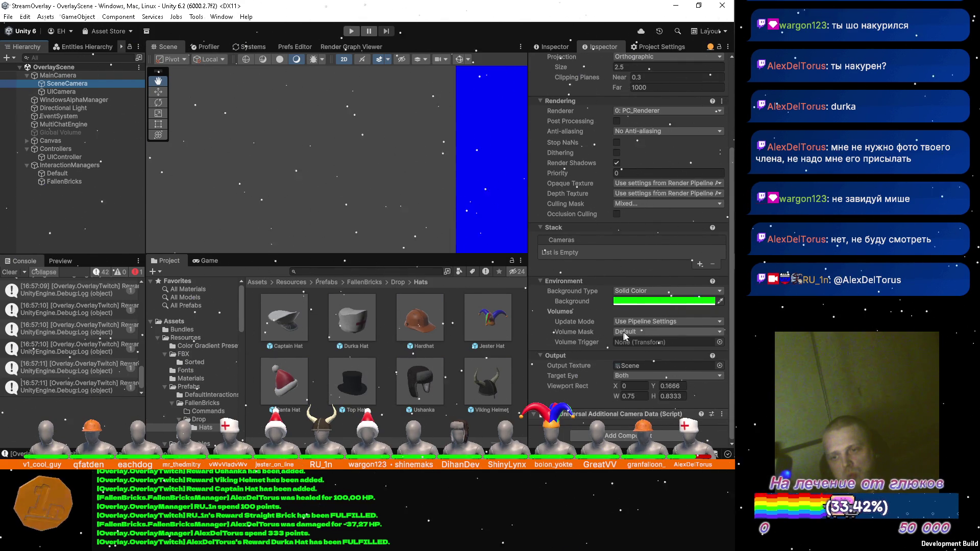
click(623, 203)
click(637, 294)
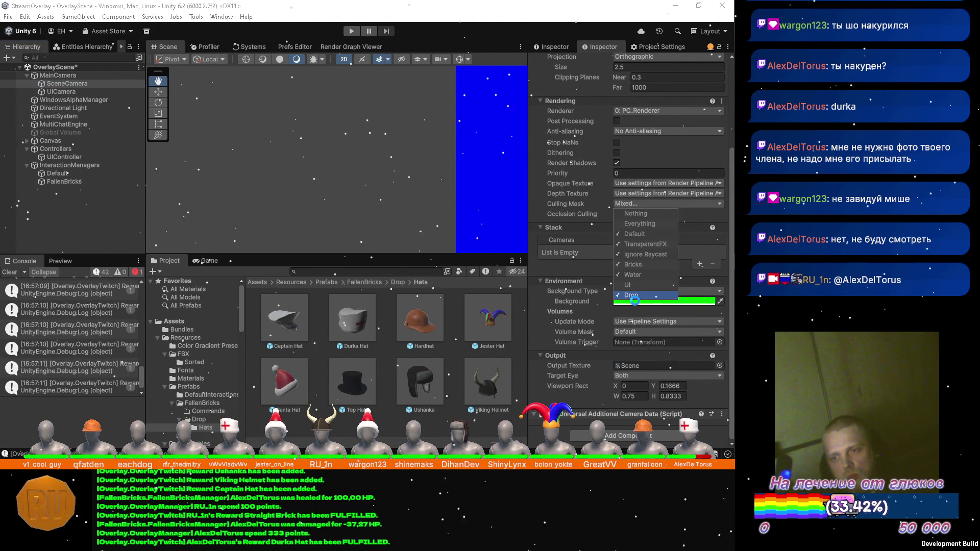
key(ctrl+s)
key(Escape)
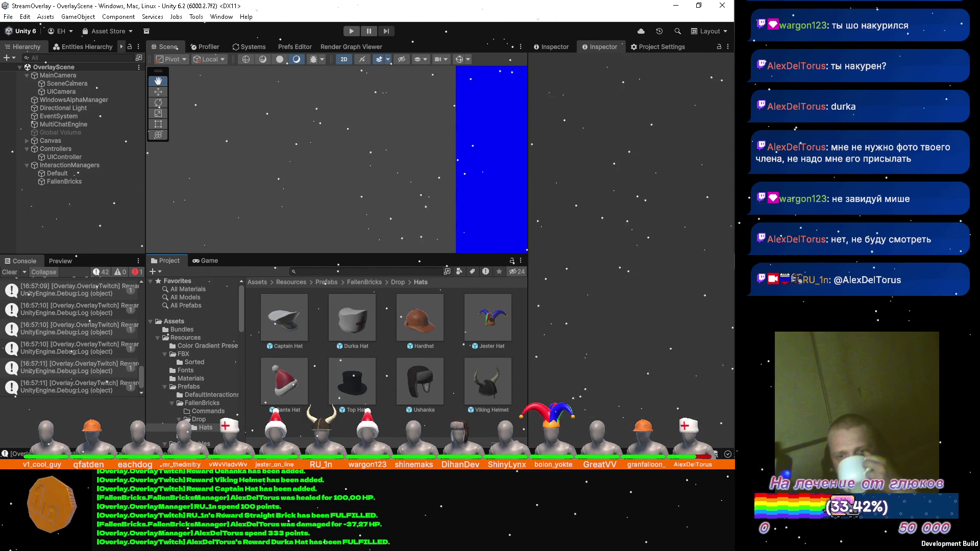
Select all eight hats and drag the Rigidbody above the Game Changer script
click(278, 314)
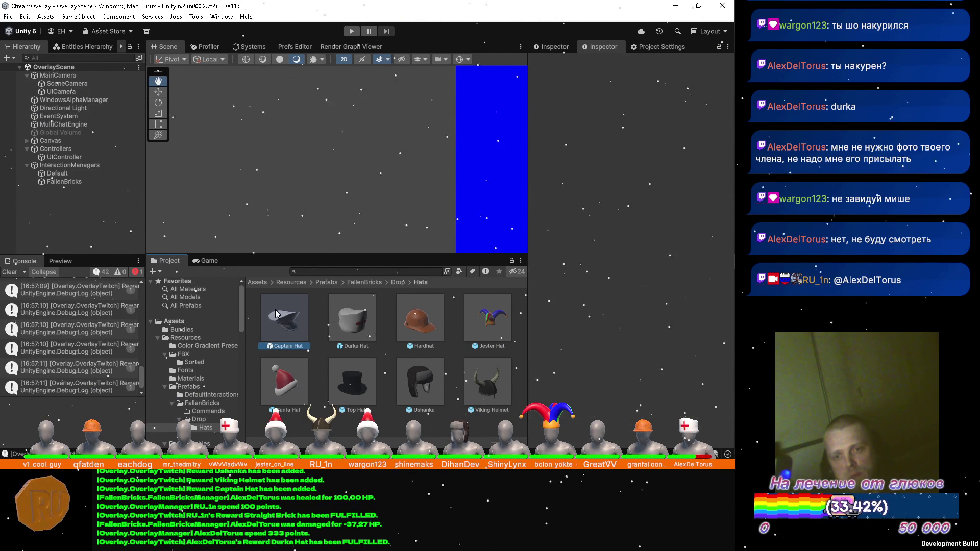
shift+click(484, 376)
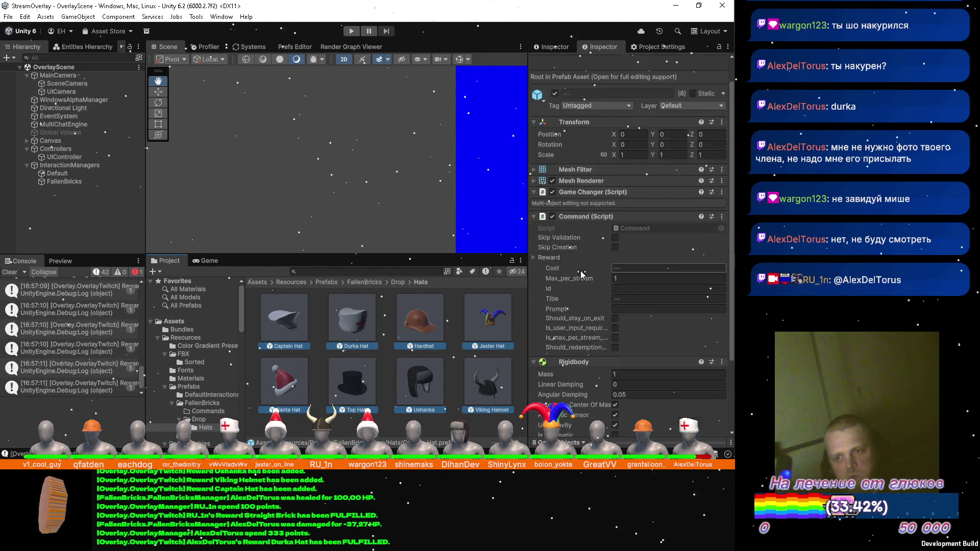
scroll(580, 286, down, 5)
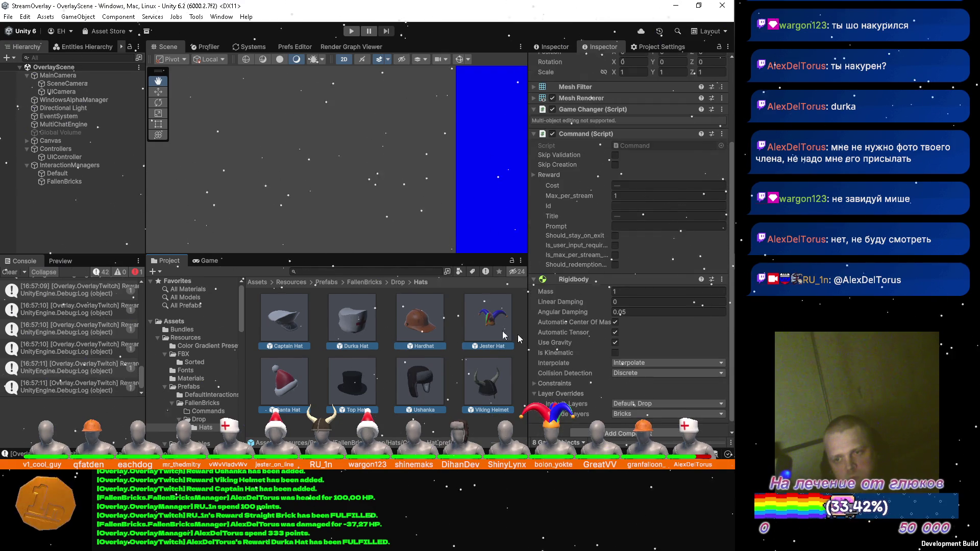
mouse_move(578, 282)
mouse_down()
mouse_move(633, 110)
mouse_move(623, 92)
mouse_move(611, 100)
mouse_up()
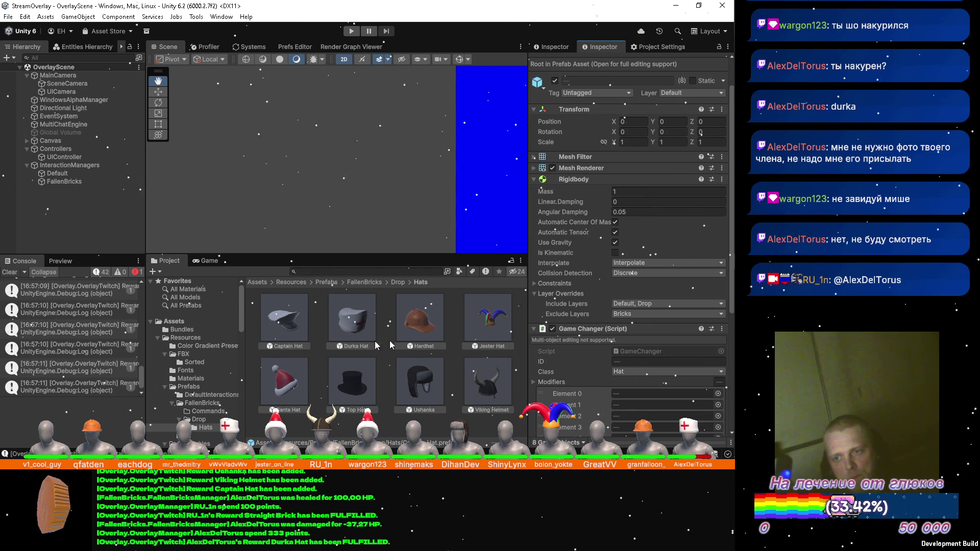
Open Captain Hat in Prefab Mode and collapse its Game Changer and Command components
click(292, 318)
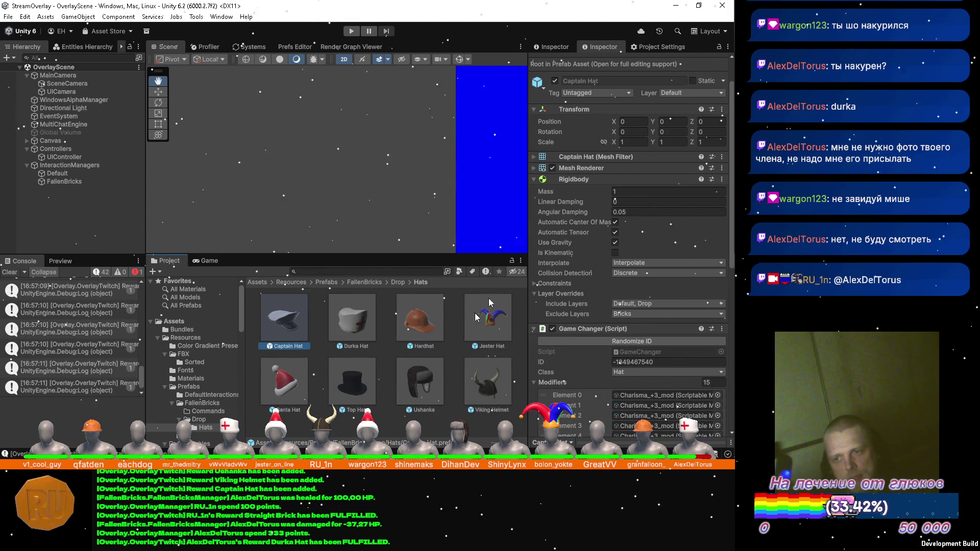
double_click(282, 320)
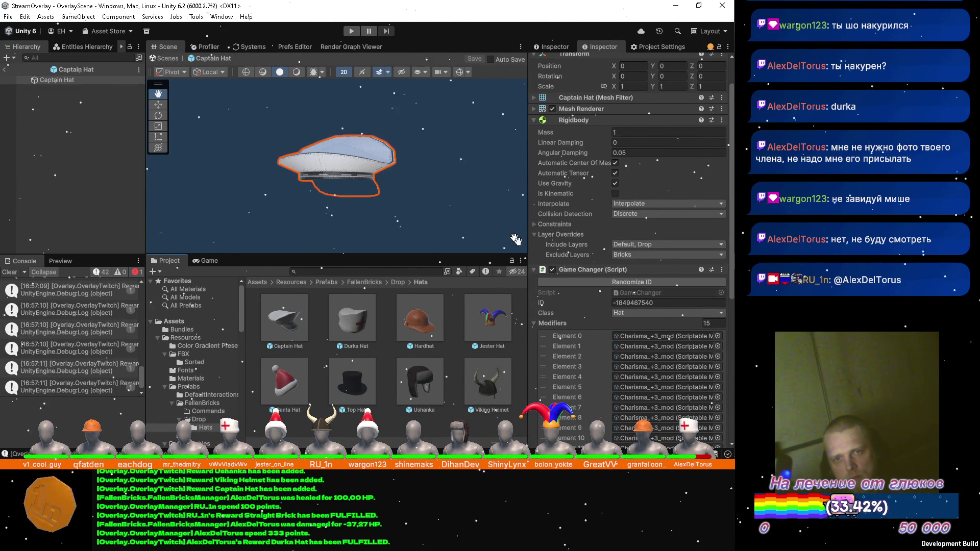
scroll(562, 204, up, 3)
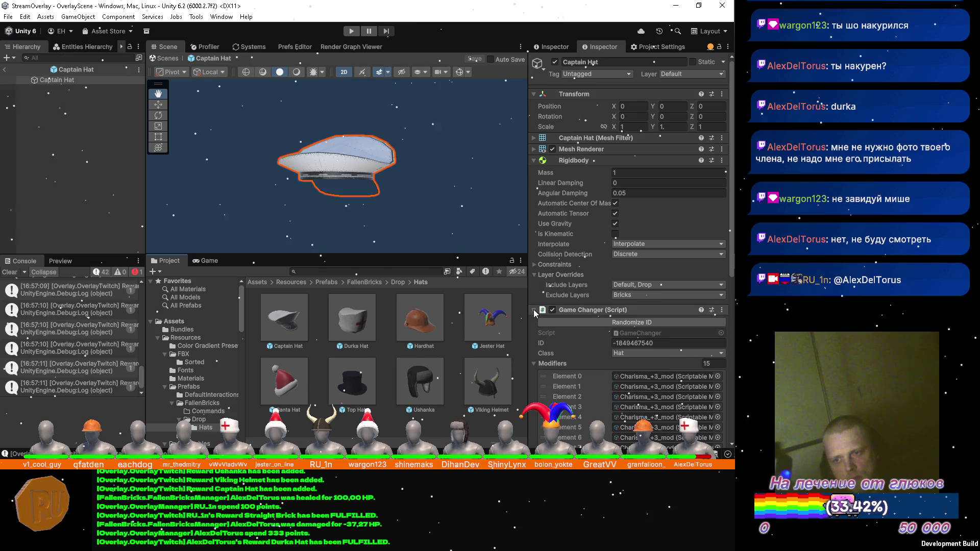
click(533, 310)
click(533, 321)
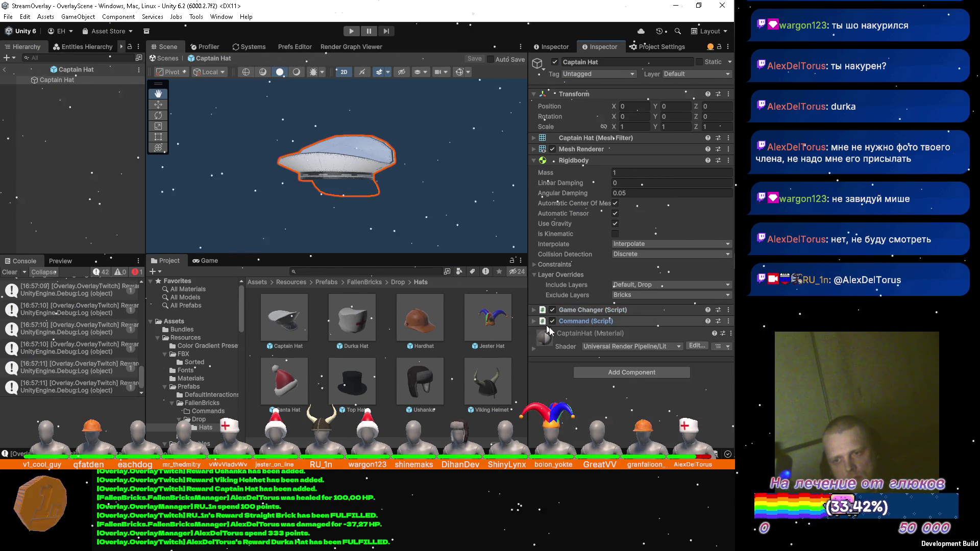
Search the Captain Hat's Add Component list for 'coll' to list the collider types
click(594, 369)
text(r)
key(BackSpace)
text(coll)
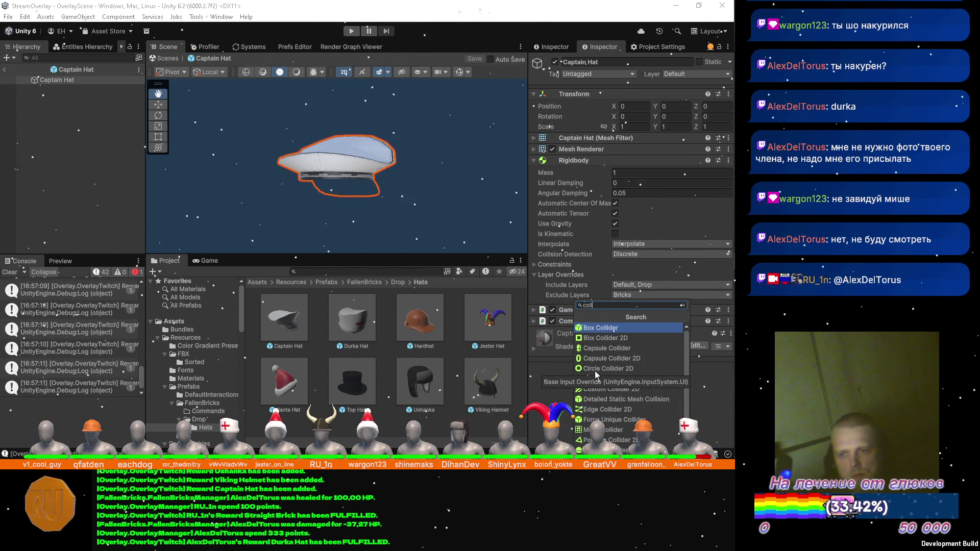
Browse the collider entries and add a Capsule Collider to the Captain Hat
key(Down)
key(Down)
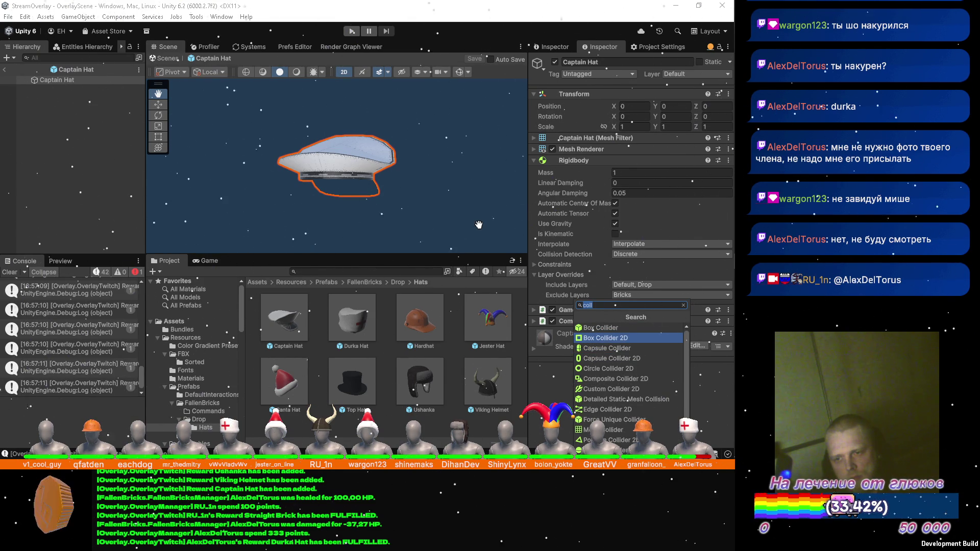
key(Down)
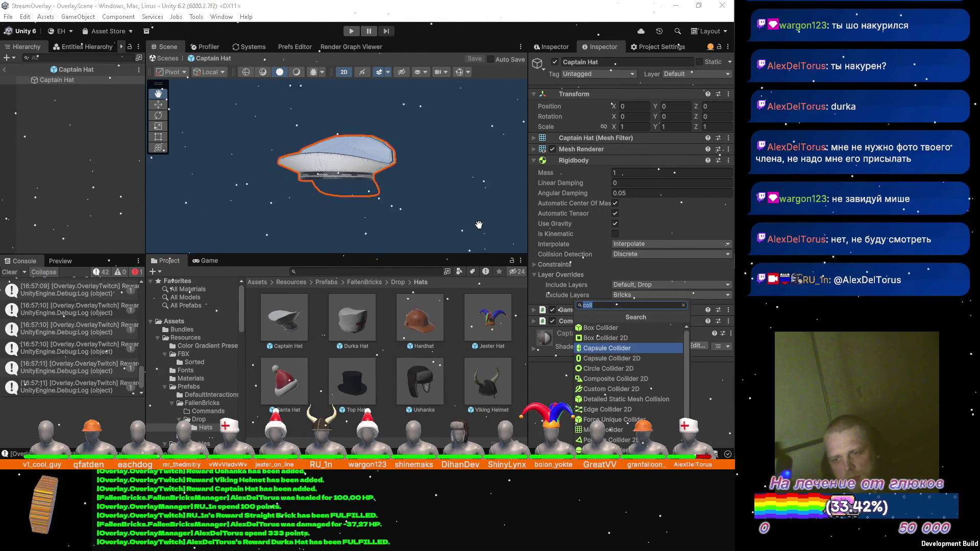
key(Down)
key(Down)
key(Down)
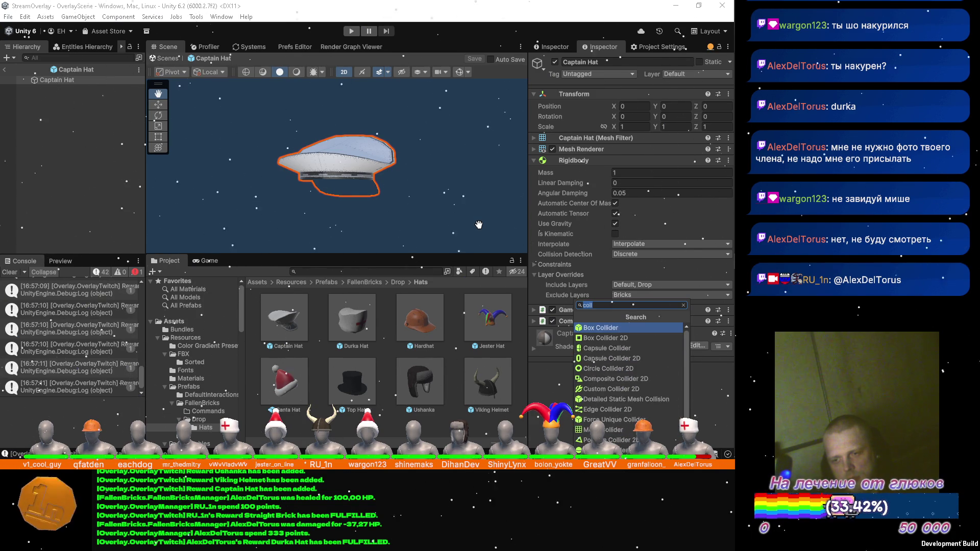
key(Up)
key(Up)
key(Up)
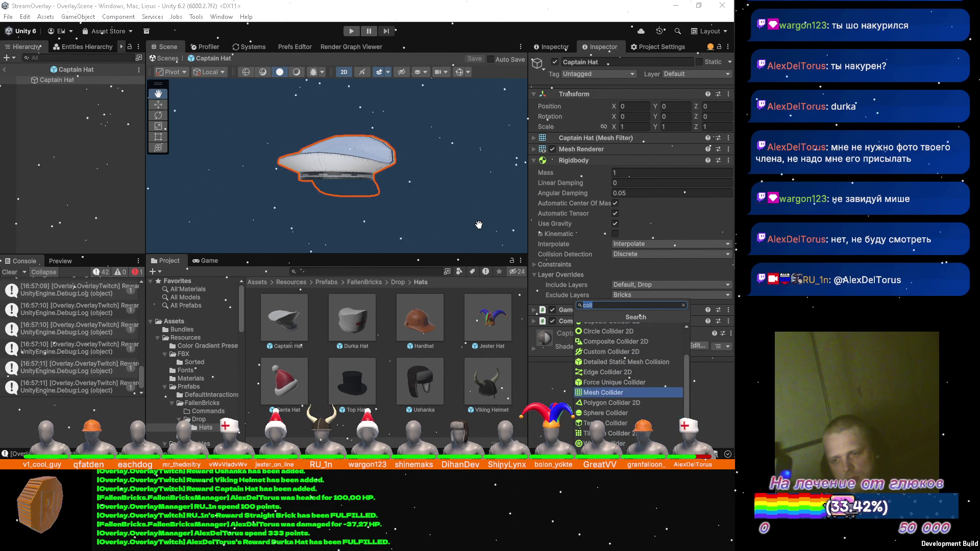
key(Up)
key(Up)
key(Up)
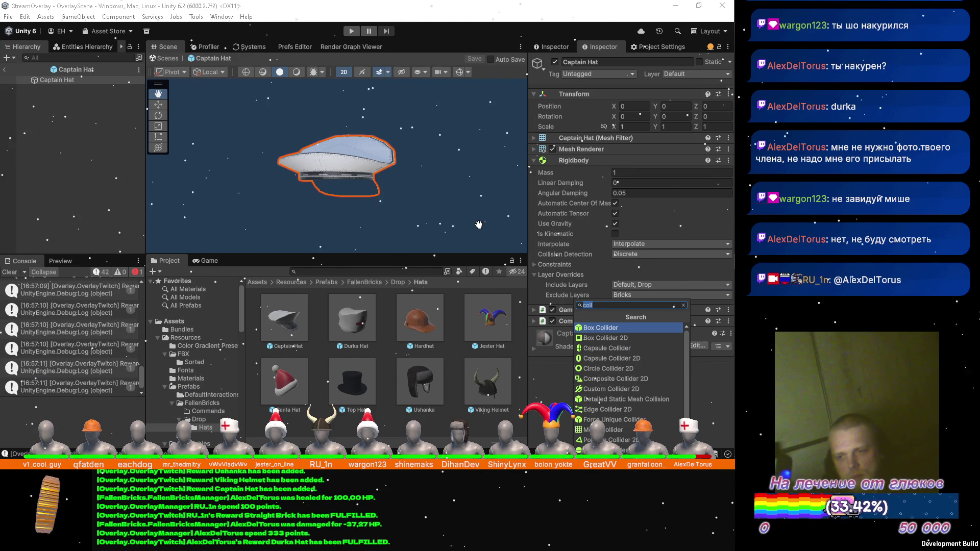
key(Down)
key(Down)
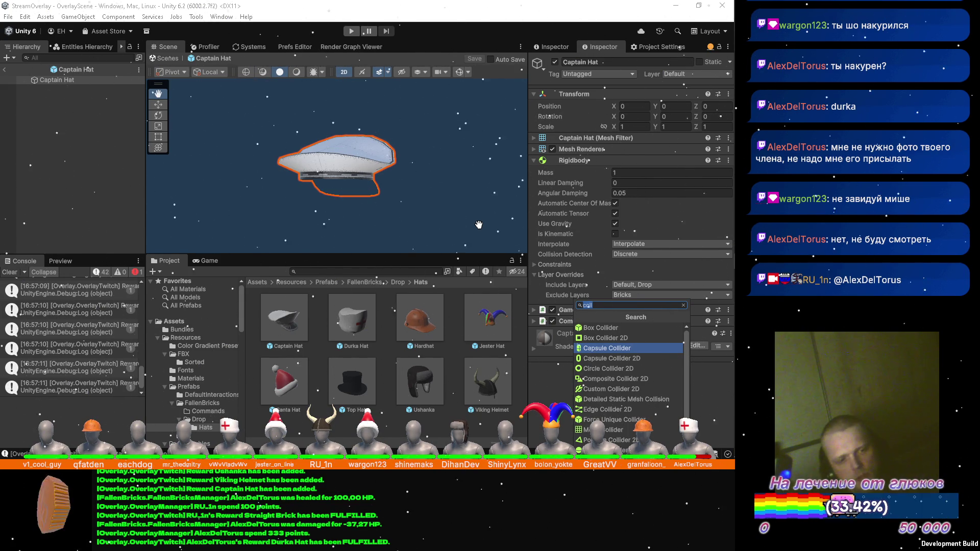
scroll(647, 378, down, 2)
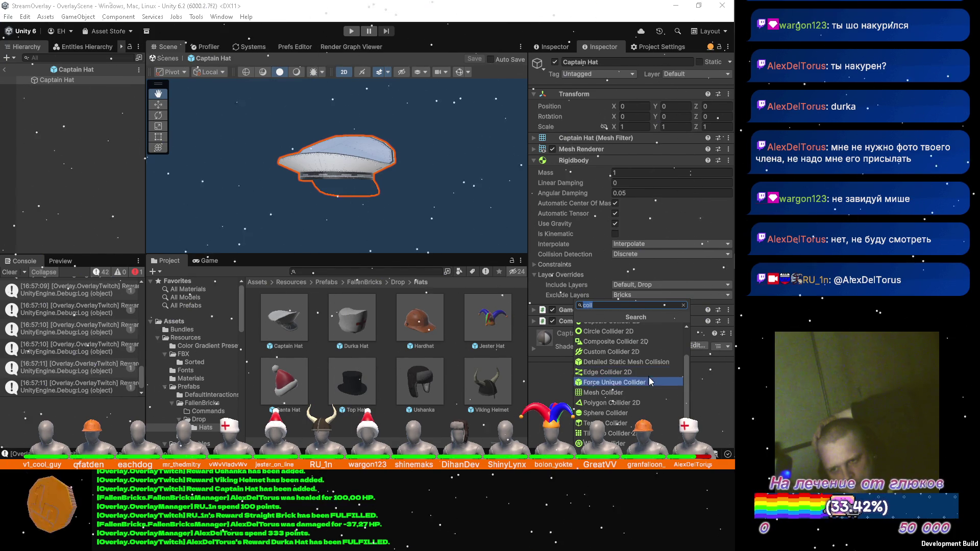
scroll(652, 403, up, 2)
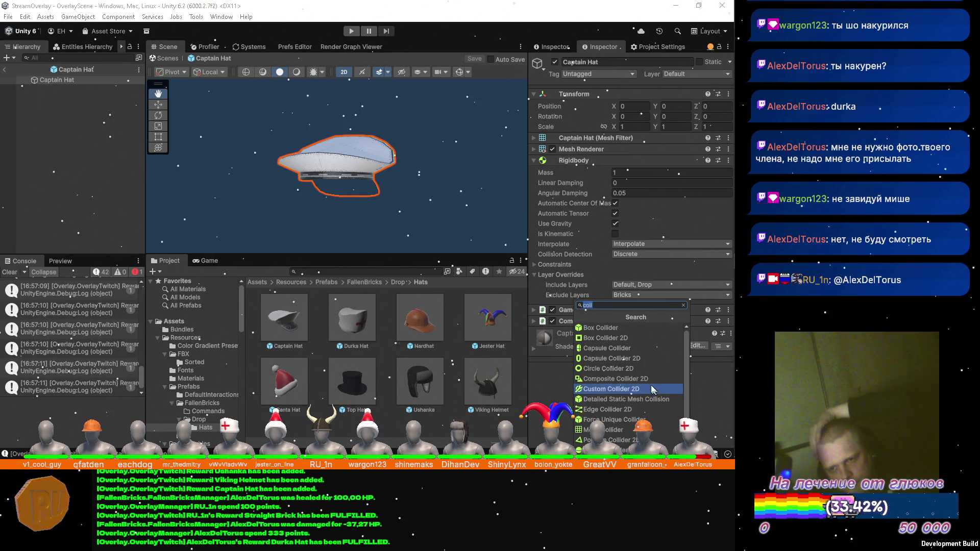
click(647, 350)
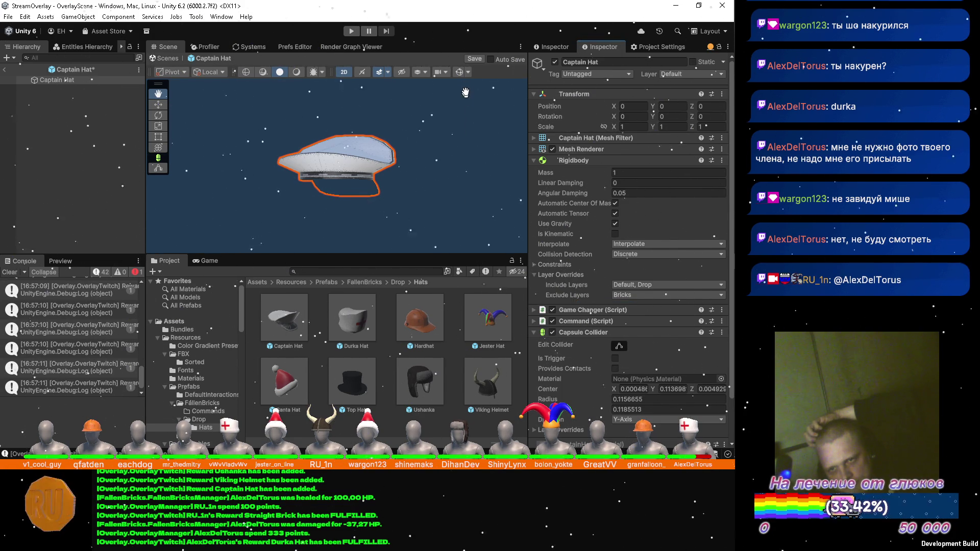
Turn on Gizmos, switch the Scene view out of 2D, and expand the Capsule Collider's Layer Overrides
click(459, 73)
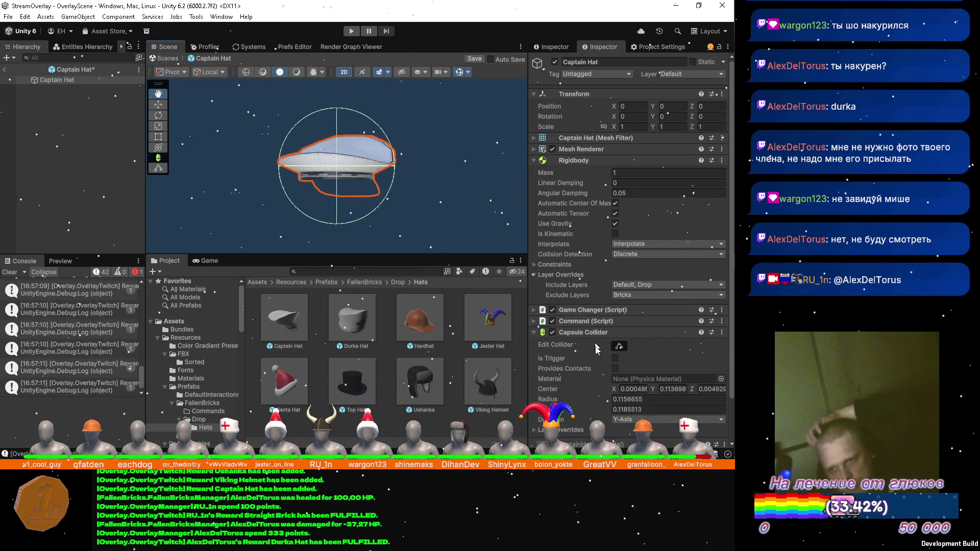
mouse_move(597, 360)
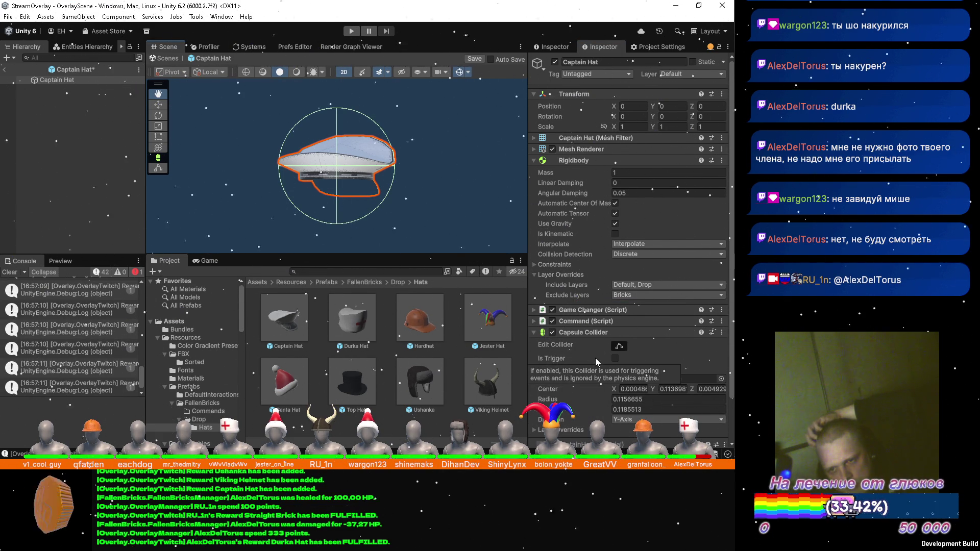
scroll(595, 357, down, 2)
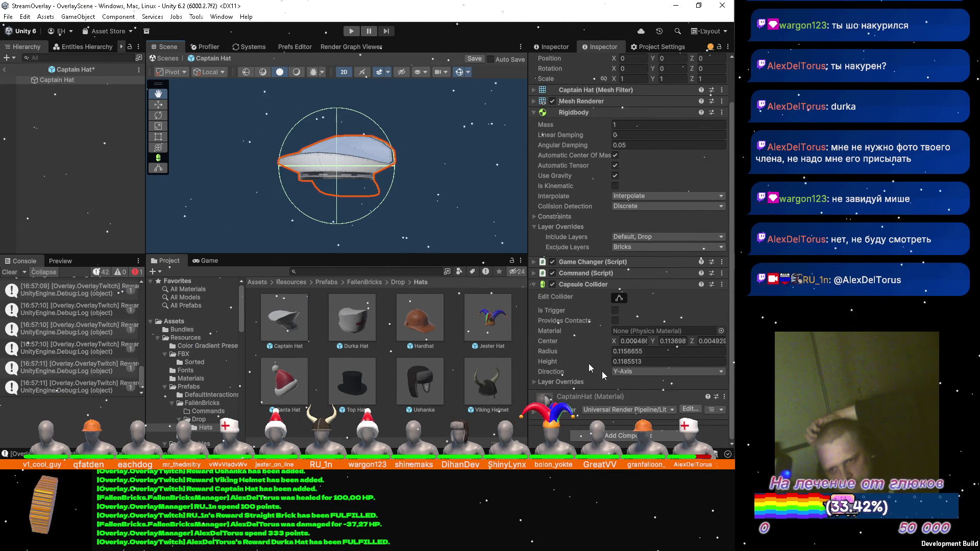
click(343, 72)
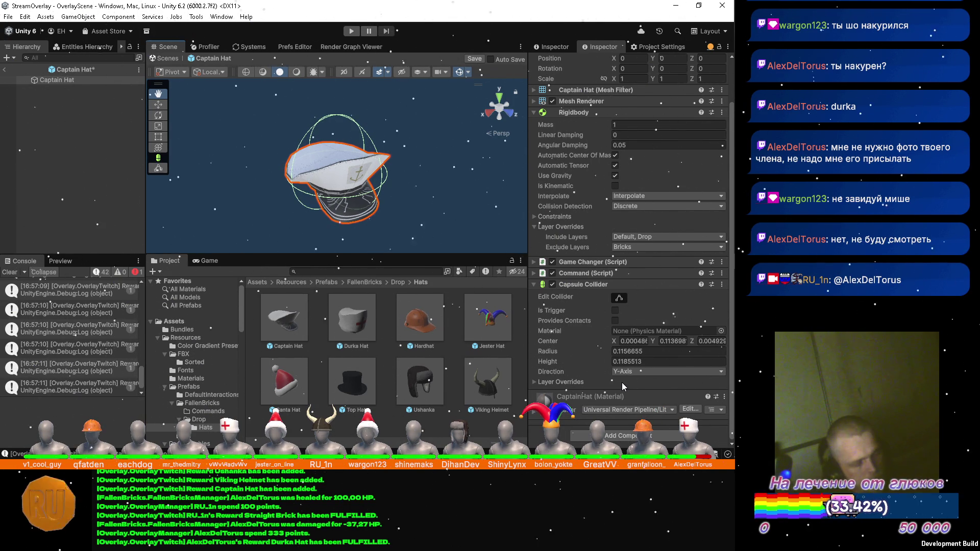
click(534, 381)
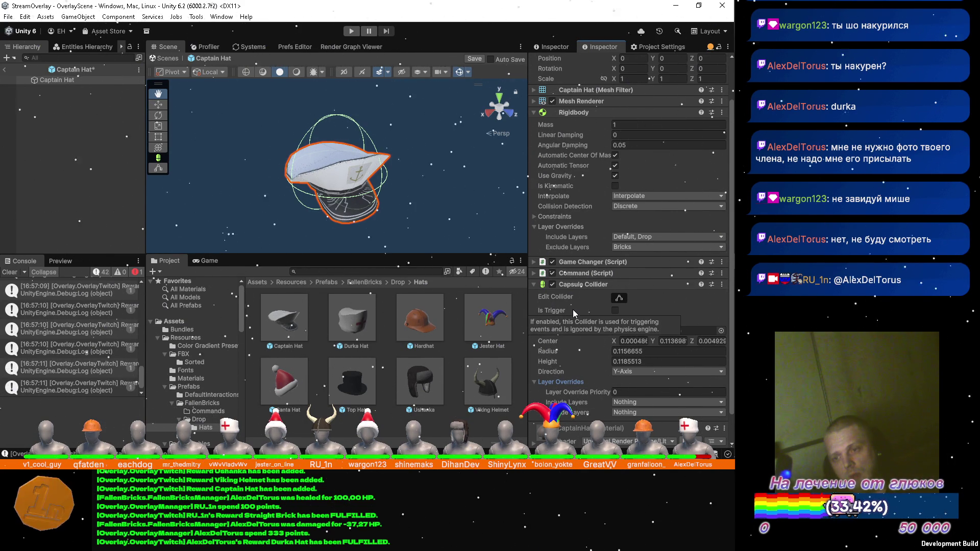
Remove the Capsule Collider and add a Mesh Collider found by searching 'coll'
click(721, 285)
click(639, 312)
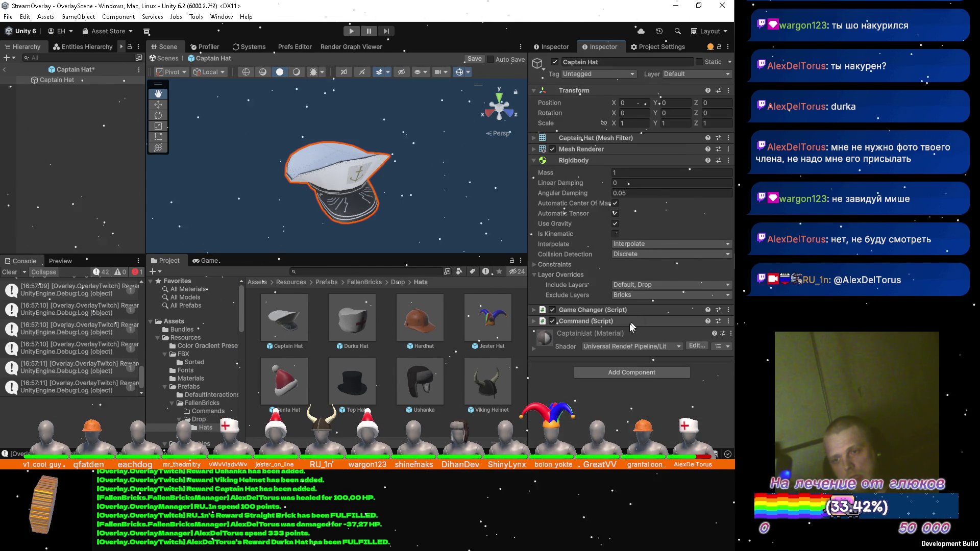
click(617, 372)
text(coll)
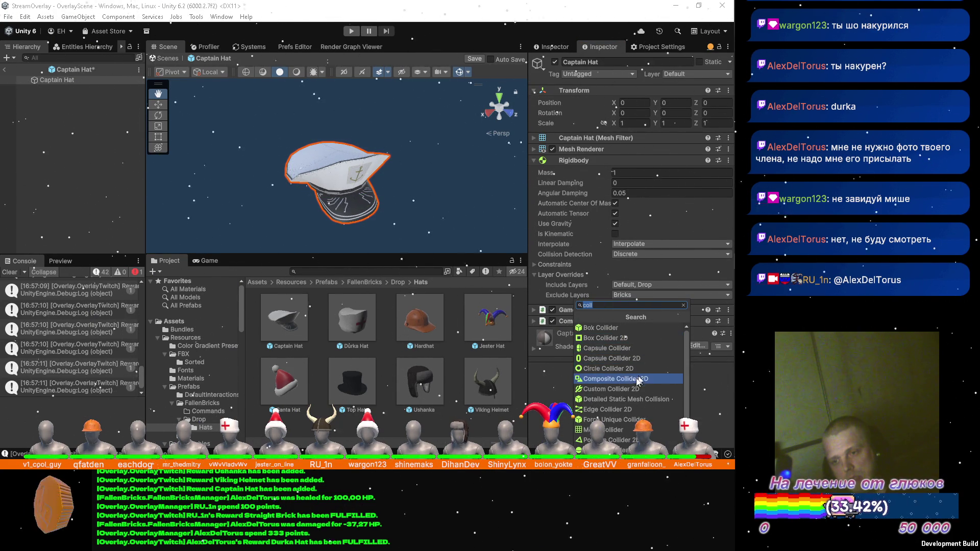
scroll(638, 366, down, 2)
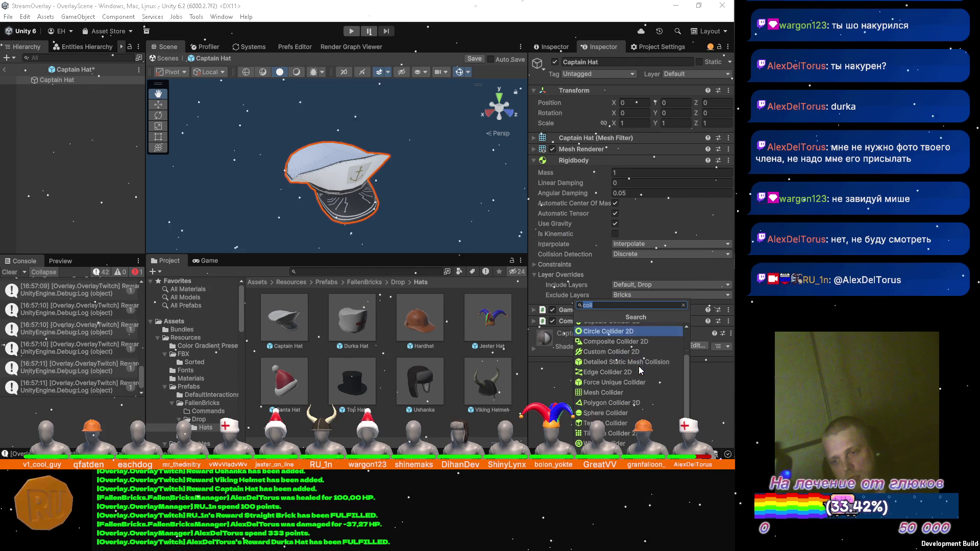
click(622, 391)
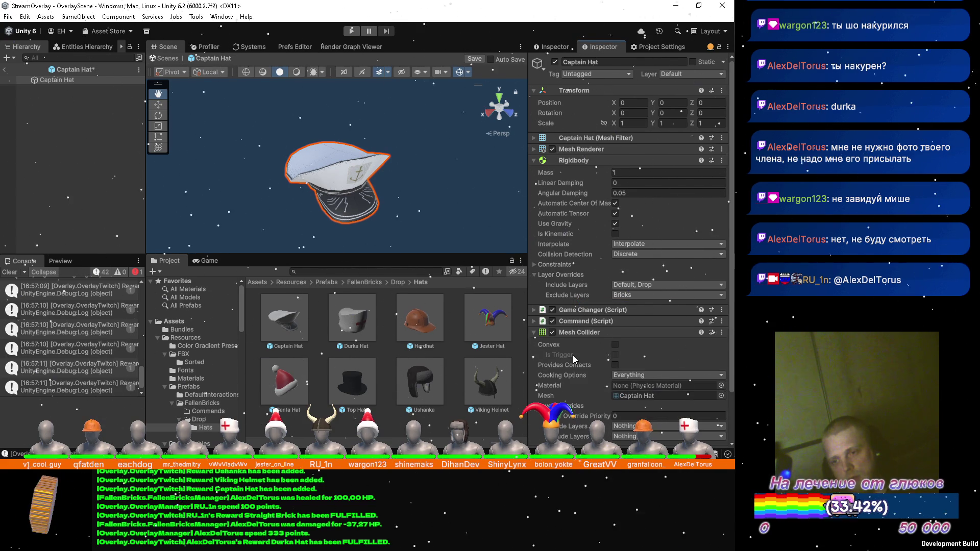
scroll(564, 374, down, 2)
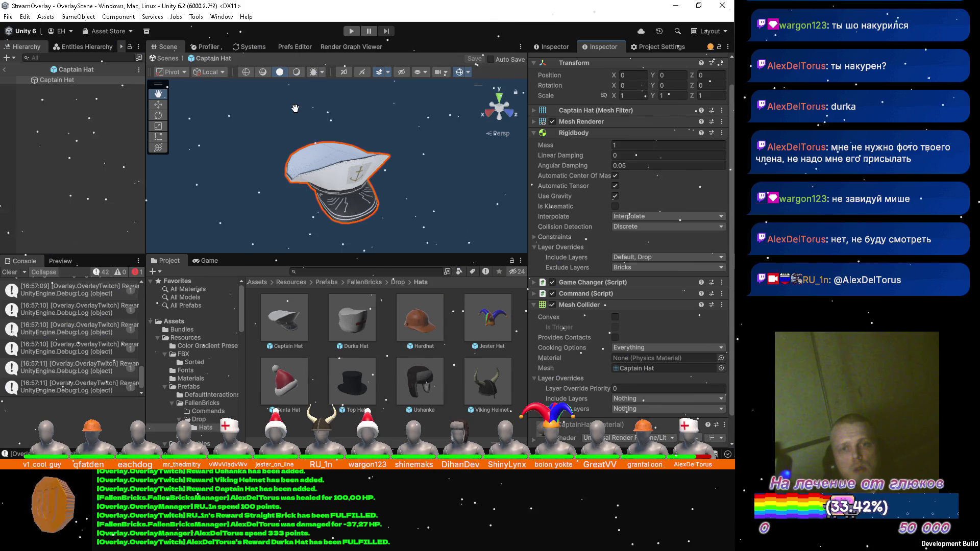
View the hat in Shaded Wireframe, return to Shaded, and open the Mesh Collider's Cooking Options
click(301, 71)
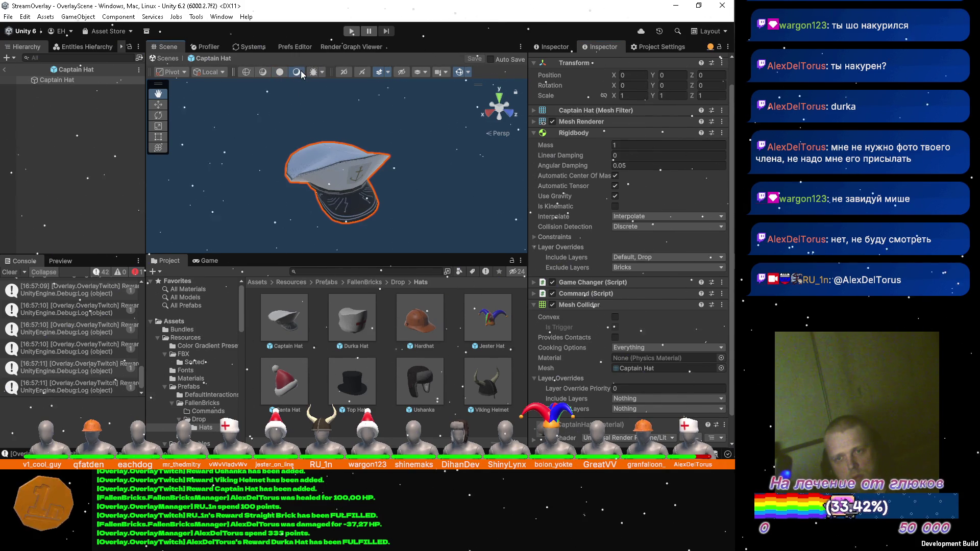
click(279, 72)
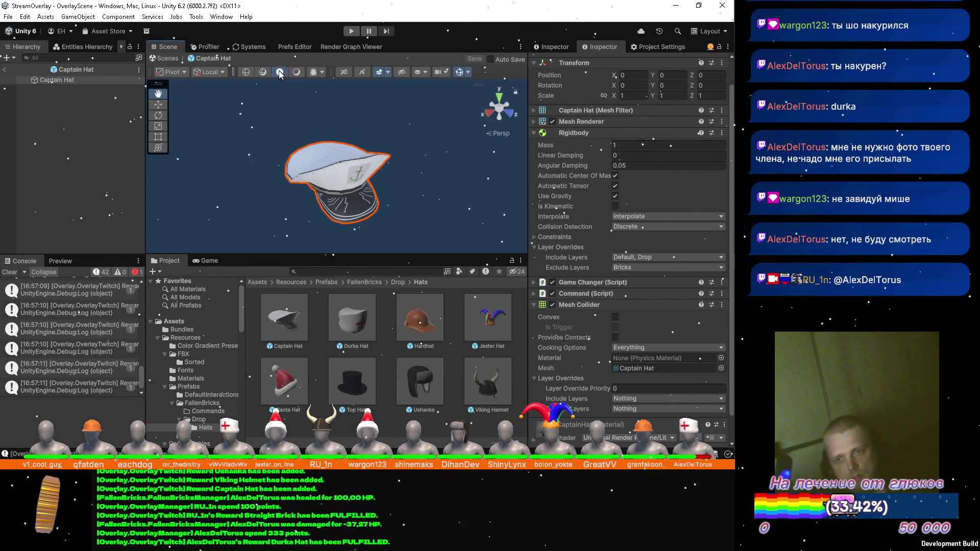
click(263, 71)
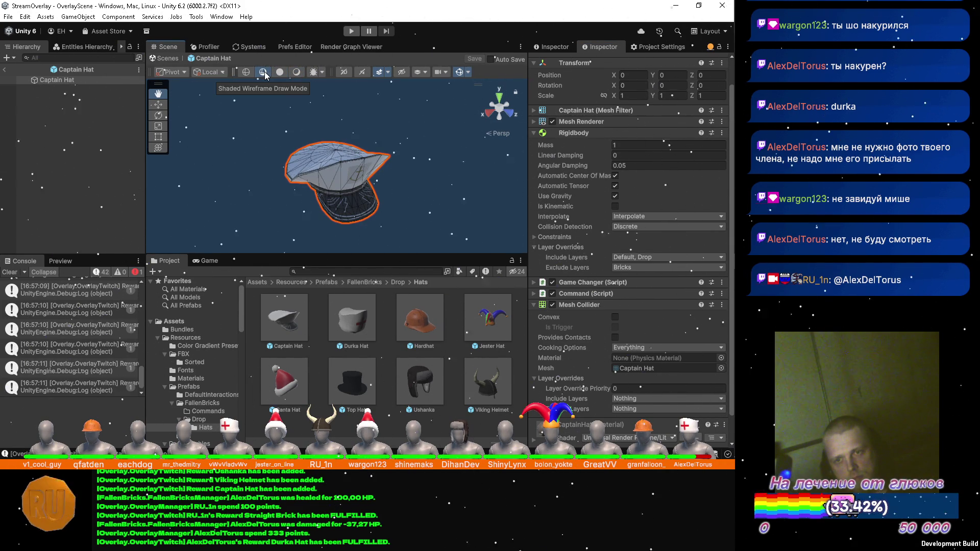
click(299, 71)
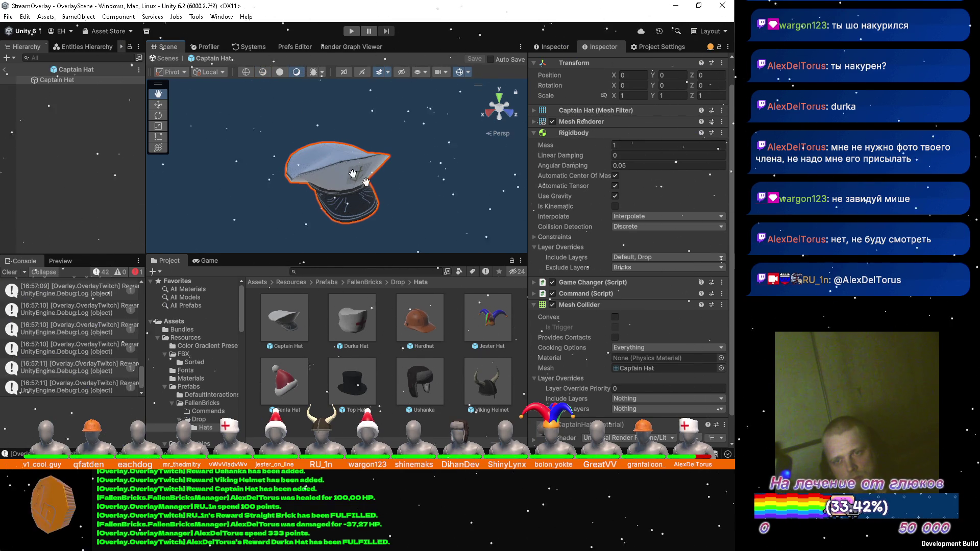
scroll(578, 248, down, 2)
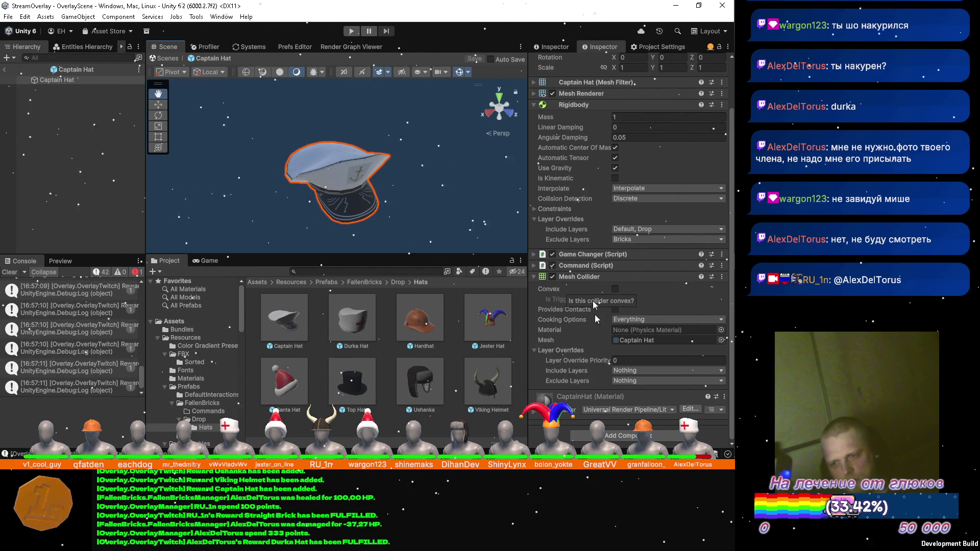
click(631, 320)
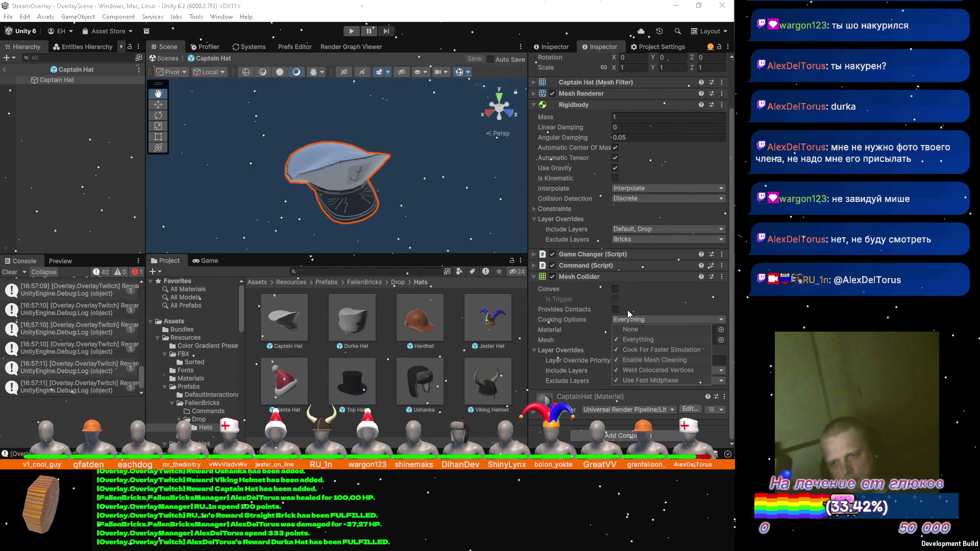
Tick Convex on the Mesh Collider and drag it above the Game Changer script
click(615, 289)
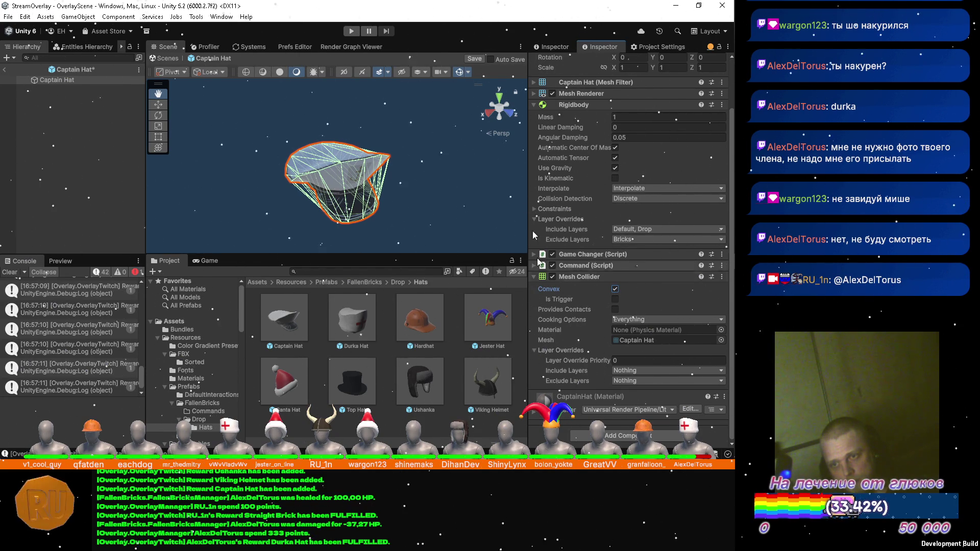
click(534, 105)
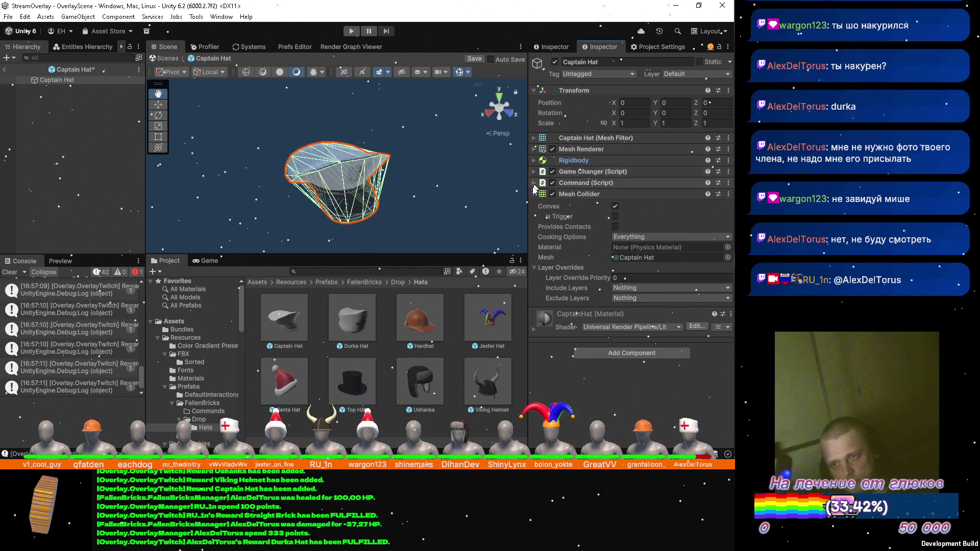
click(564, 194)
drag(564, 194, 559, 170)
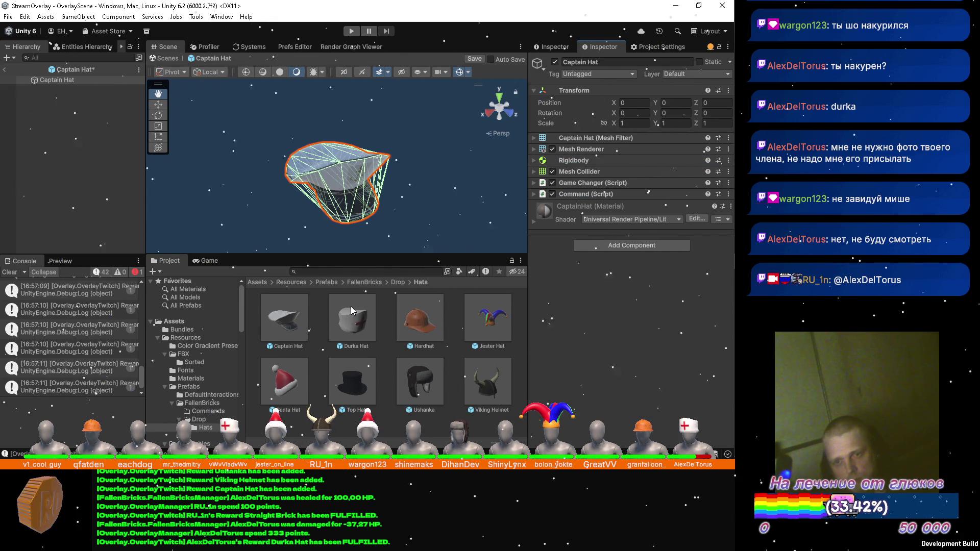
Select Durka Hat through Viking Helmet, add a Convex Mesh Collider, and place it below Rigidbody
click(351, 322)
shift+click(482, 380)
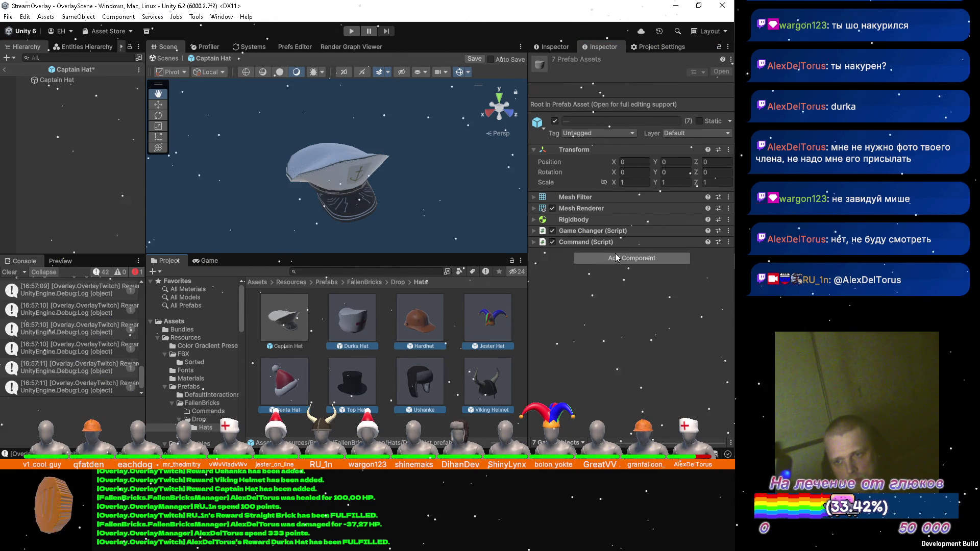
click(612, 259)
click(598, 360)
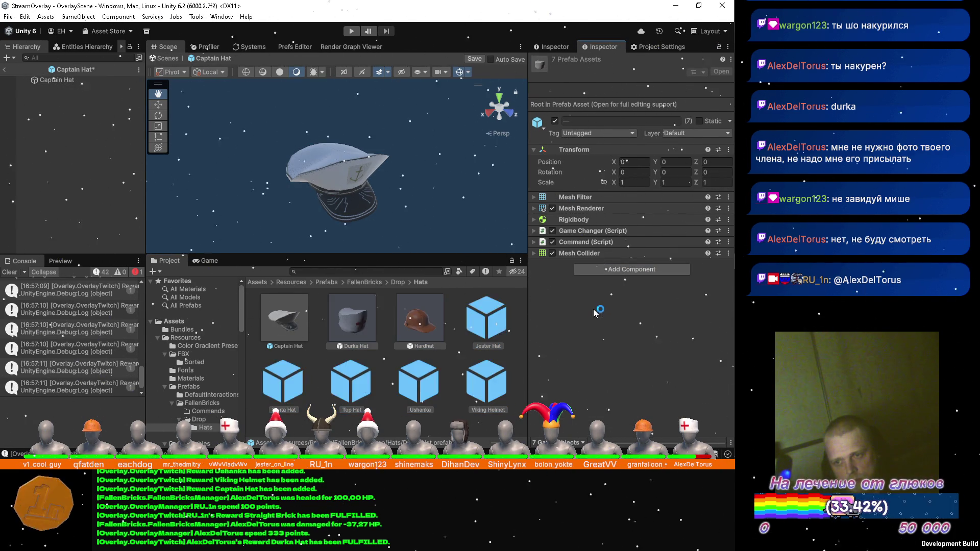
click(615, 265)
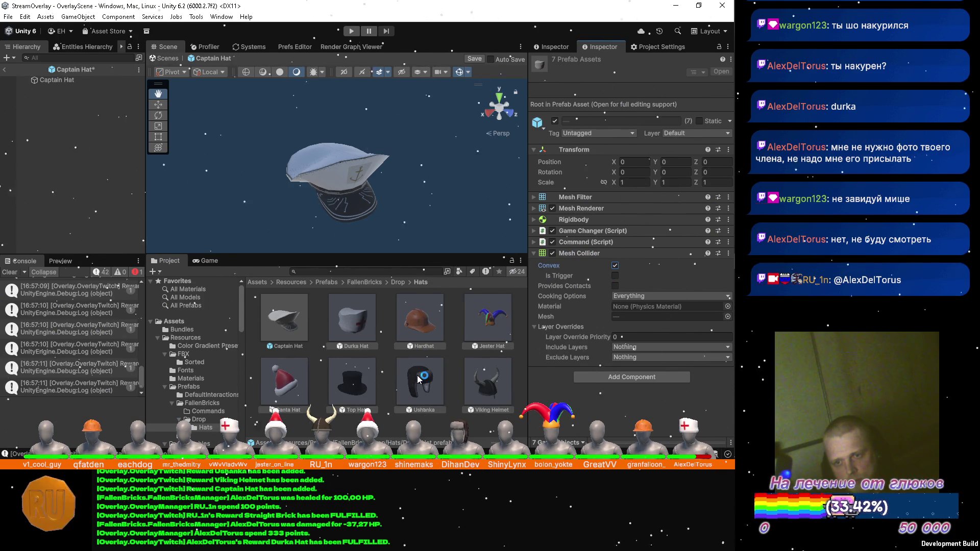
click(534, 252)
drag(580, 253, 596, 227)
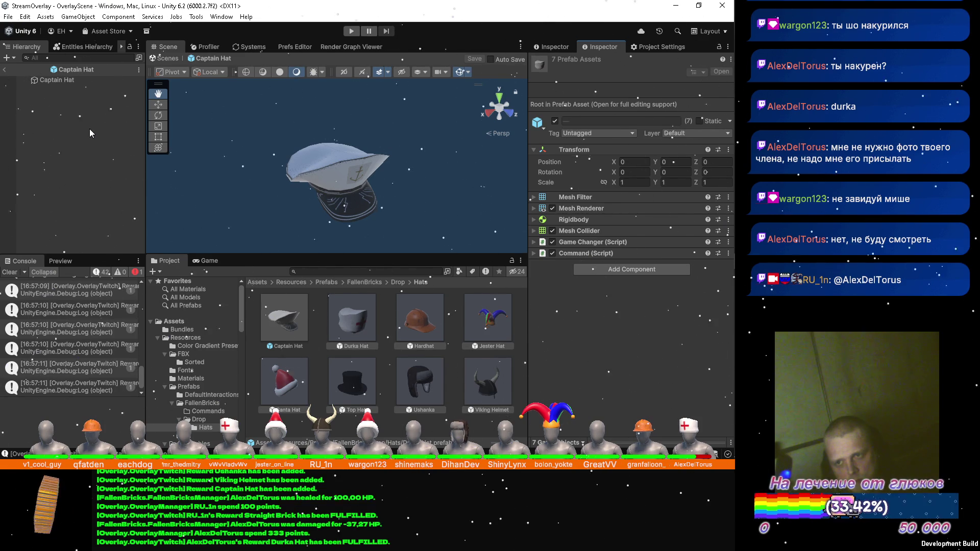
Exit prefab mode and inspect the Captain Hat's Mesh Collider settings
click(5, 72)
click(274, 317)
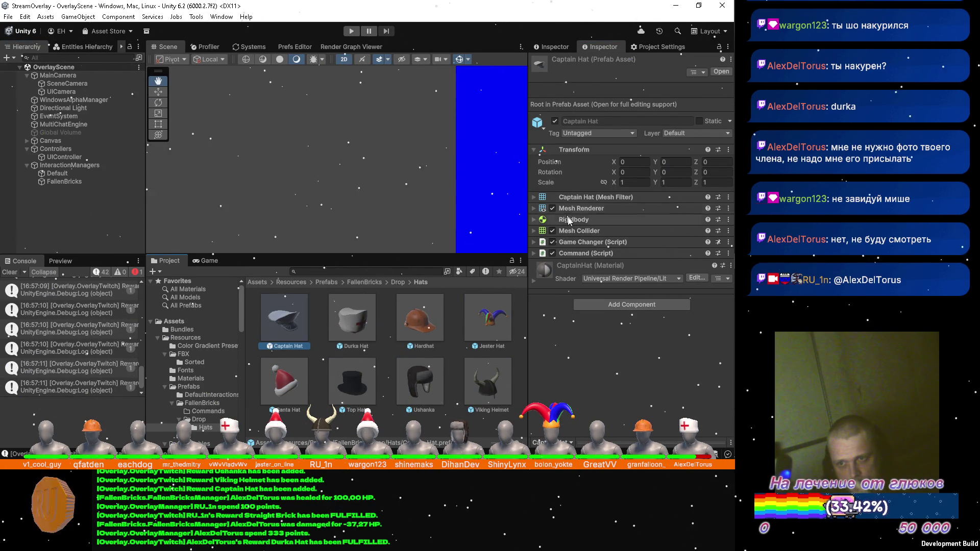
click(534, 231)
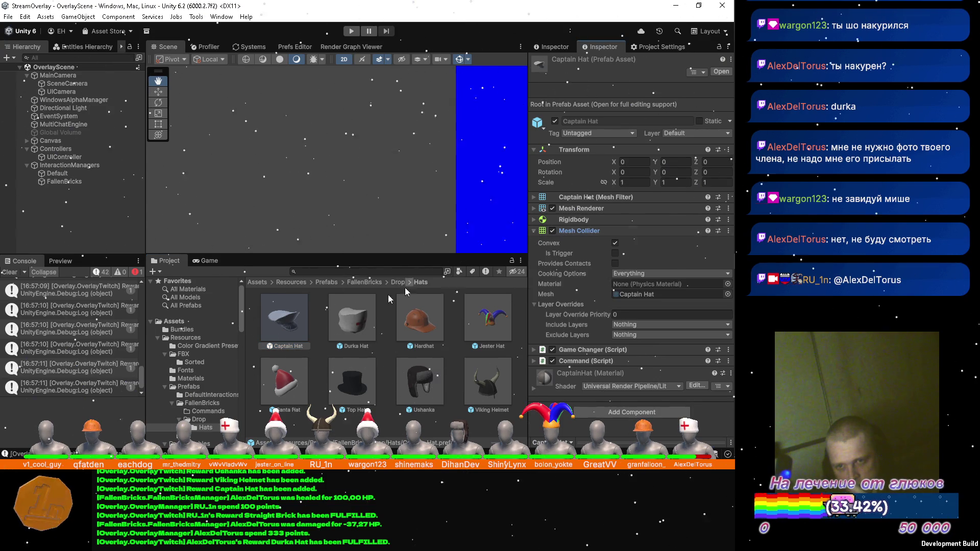
Check the Hardhat, Durka, Jester, Santa, Top Hat, Ushanka and Viking Helmet colliders
click(422, 320)
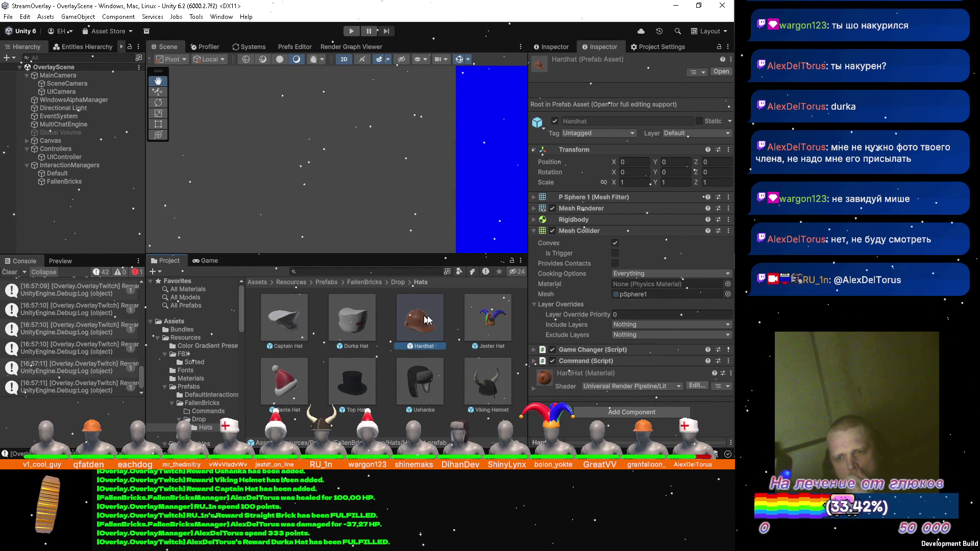
click(341, 309)
click(427, 328)
click(487, 319)
click(285, 383)
click(347, 388)
click(418, 386)
click(480, 388)
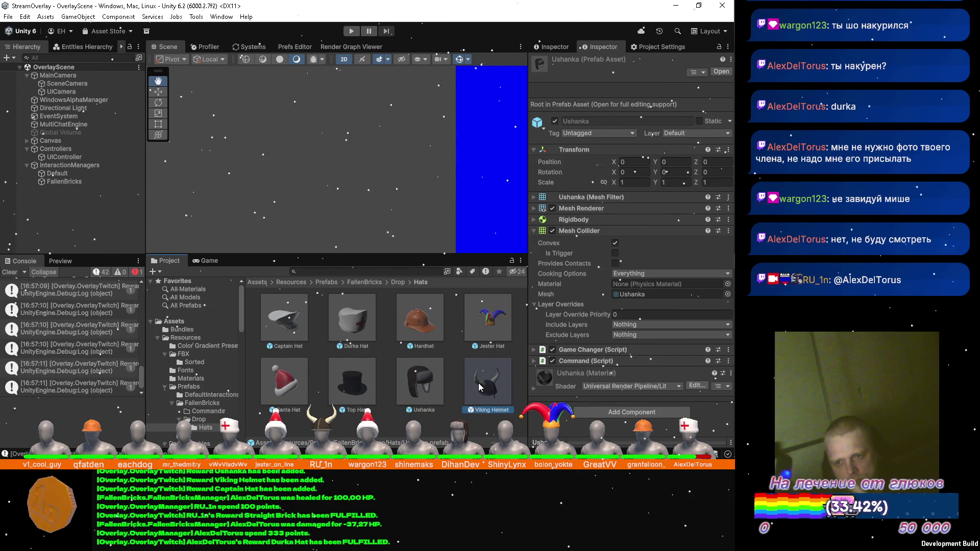
click(576, 230)
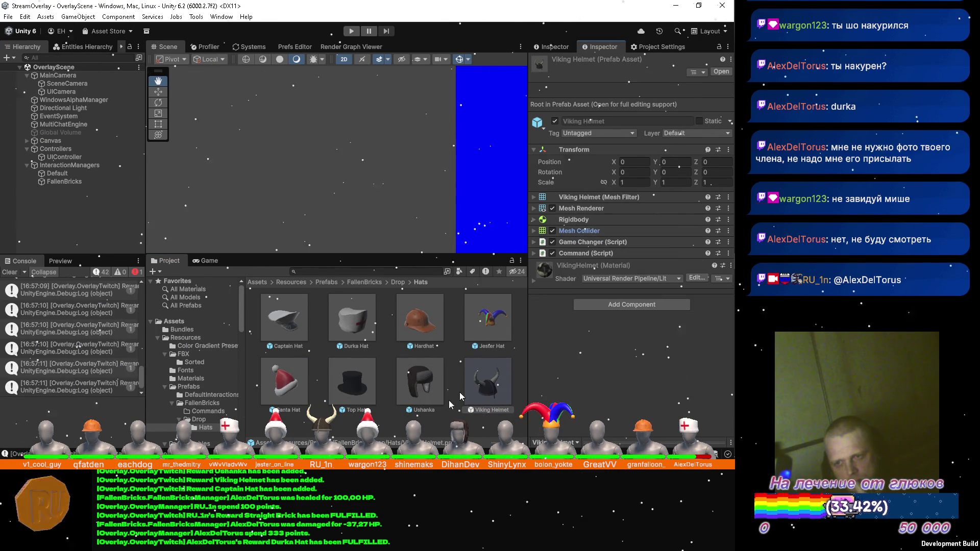
click(397, 426)
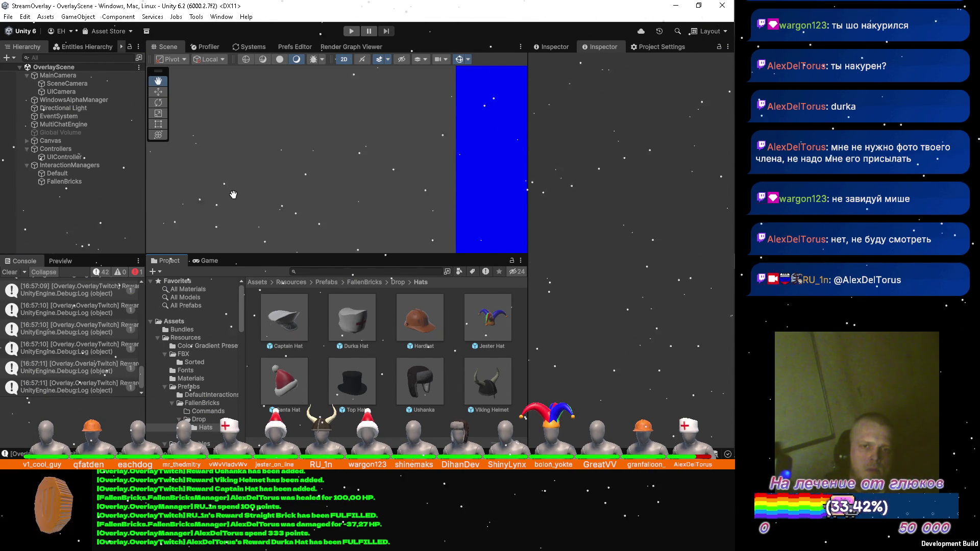
Zoom out and pan the Scene view to show the row of T bricks
scroll(352, 163, down, 3)
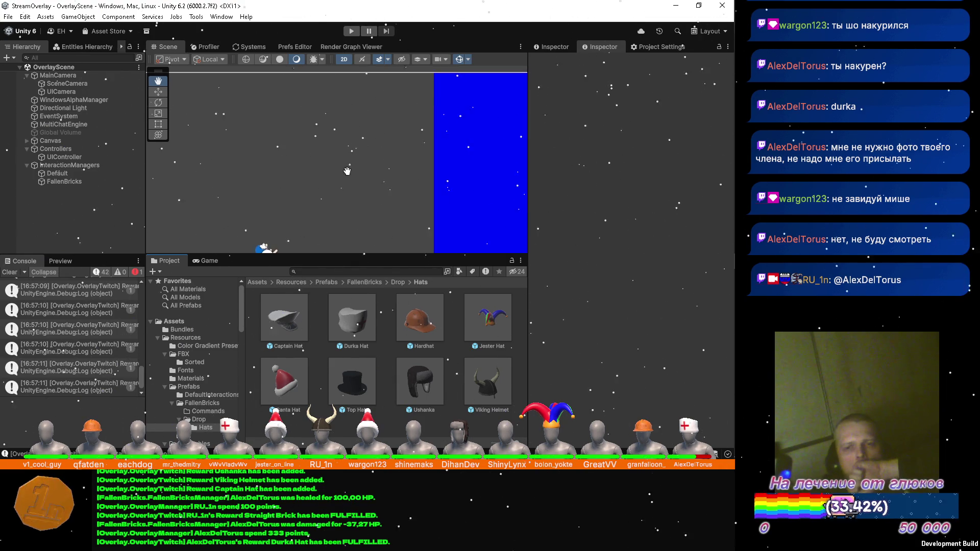
drag(360, 159, 411, 140)
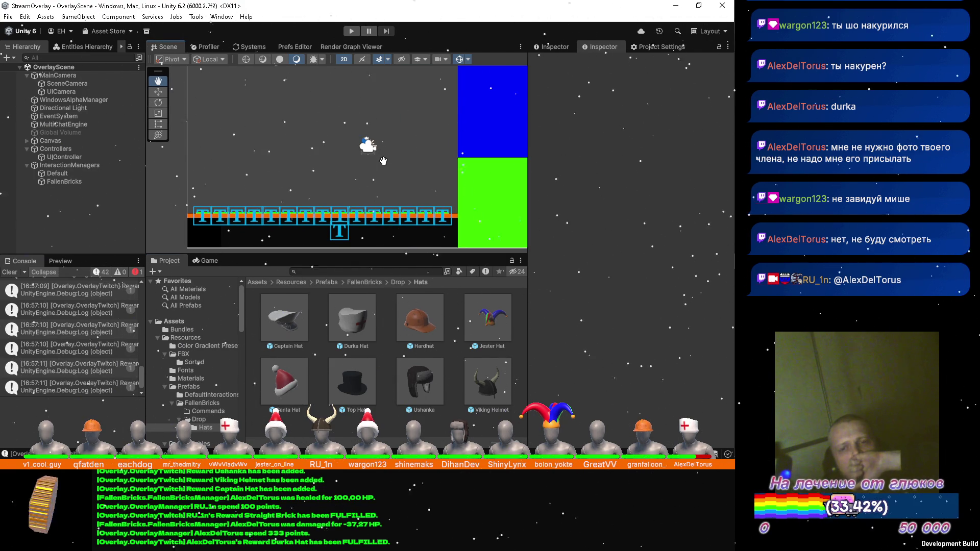
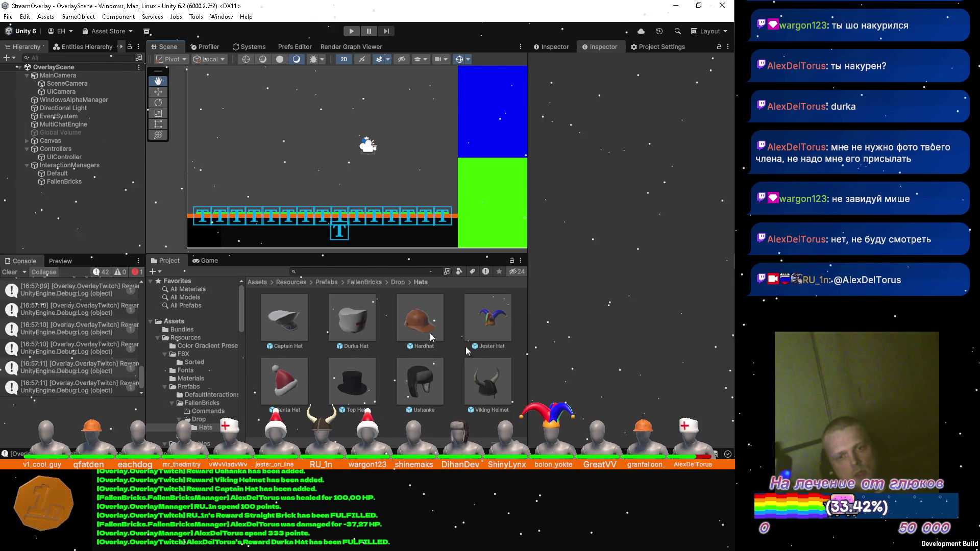
Glance at the YouTube Music browser window, then return to Unity
mouse_move(734, 343)
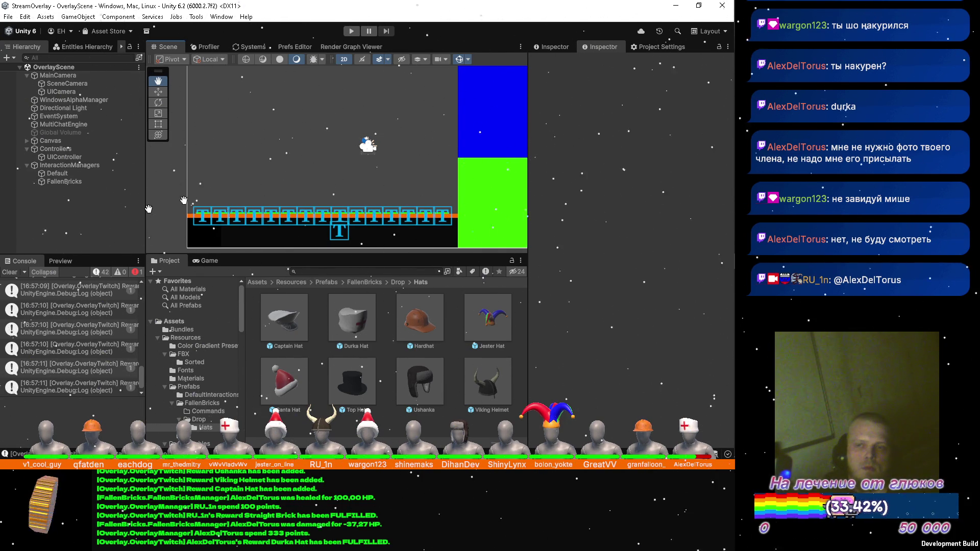
mouse_move(716, 56)
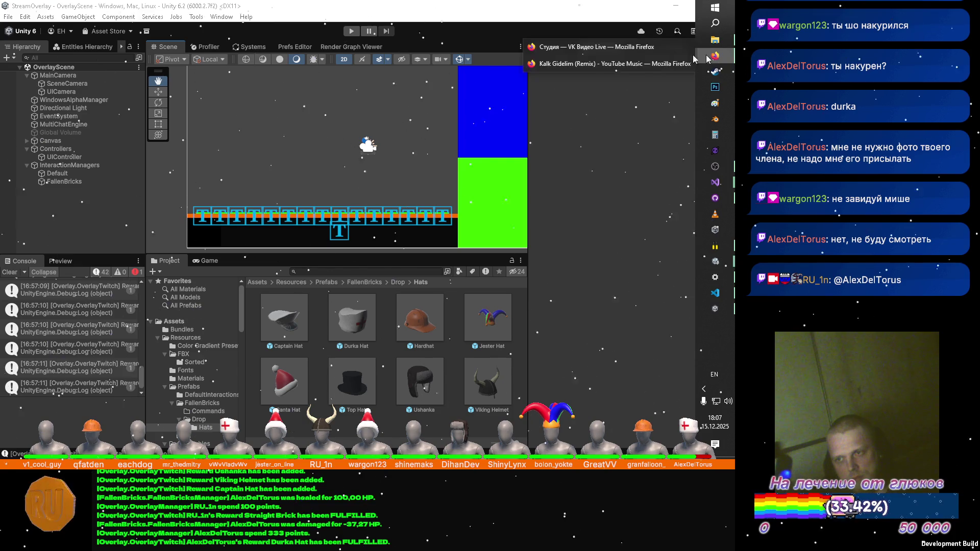
click(581, 64)
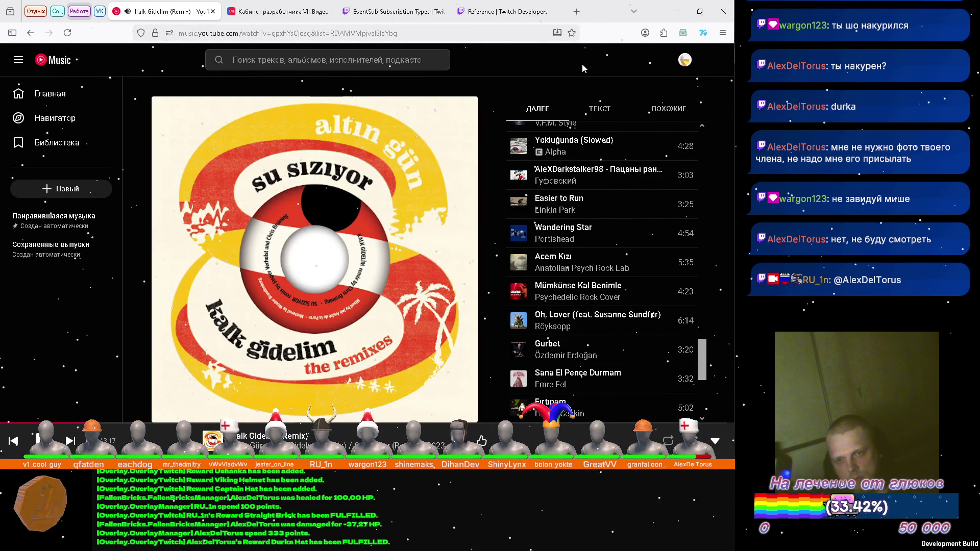
click(676, 12)
Check the FallenBricksManager script in Visual Studio, then go back to Unity
mouse_move(723, 182)
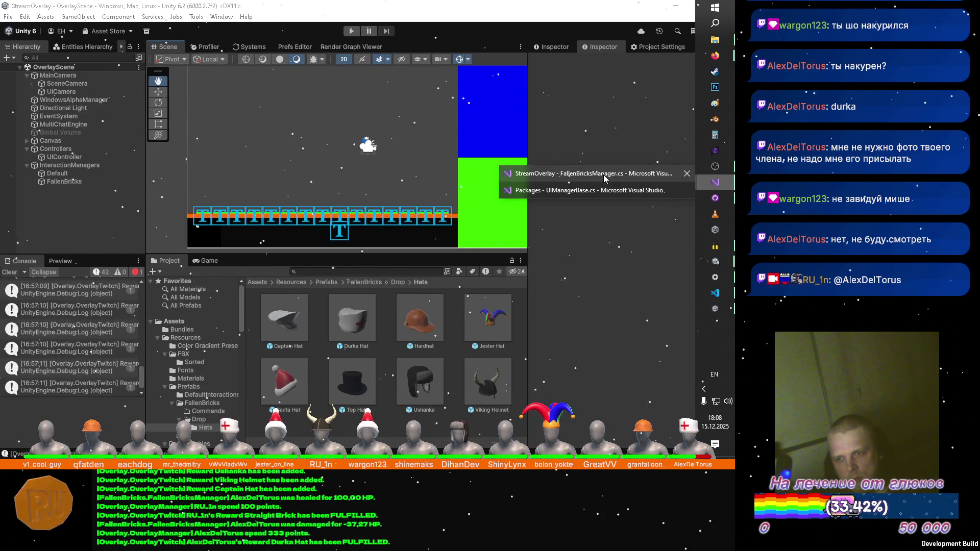
click(603, 175)
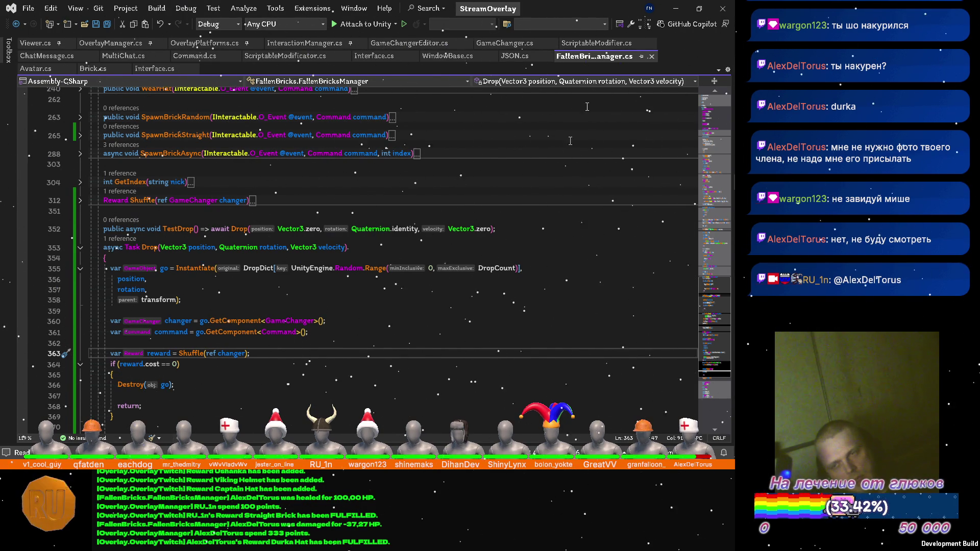
click(675, 8)
Open the Viking Helmet prefab, pan its view, then return to OverlayScene
click(476, 388)
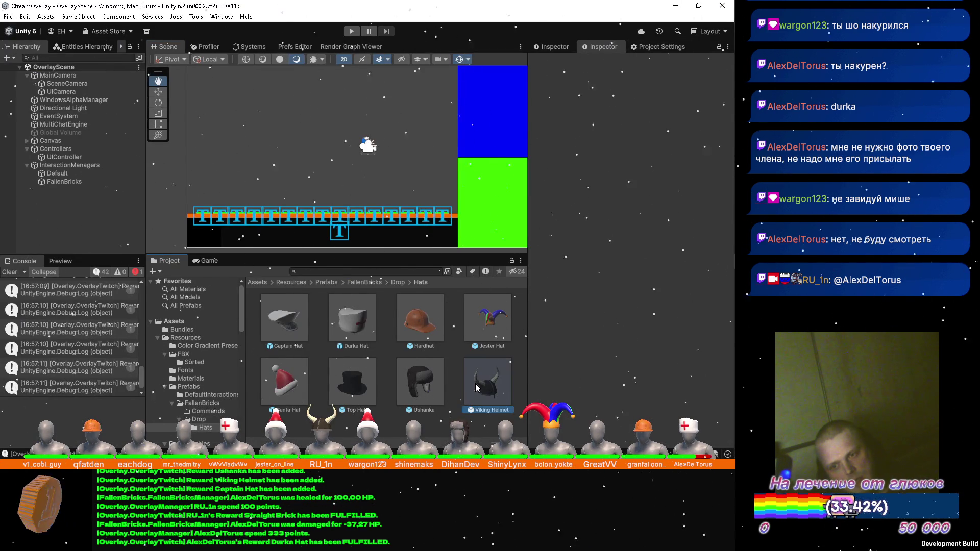
double_click(476, 388)
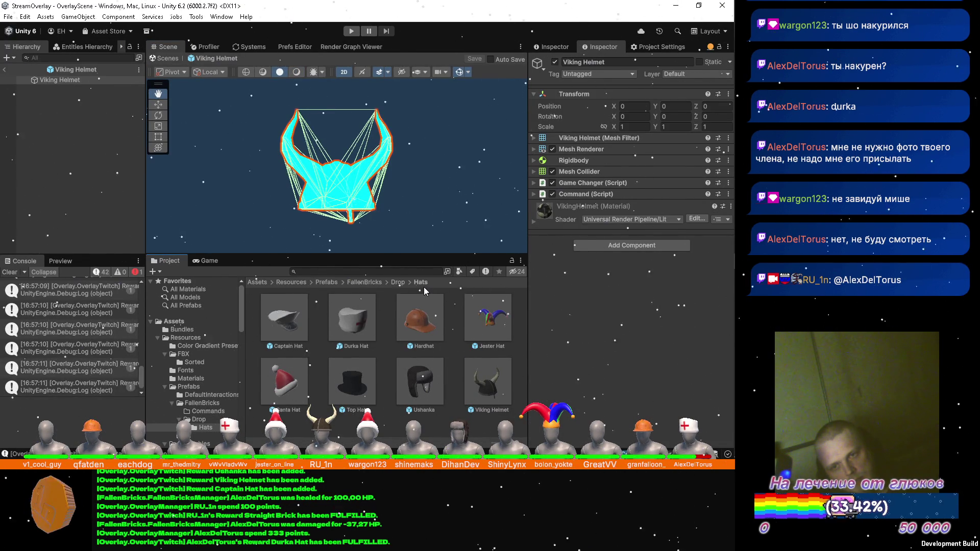
mouse_move(419, 180)
mouse_down()
mouse_move(362, 179)
mouse_move(414, 169)
mouse_move(374, 161)
mouse_move(459, 164)
mouse_up()
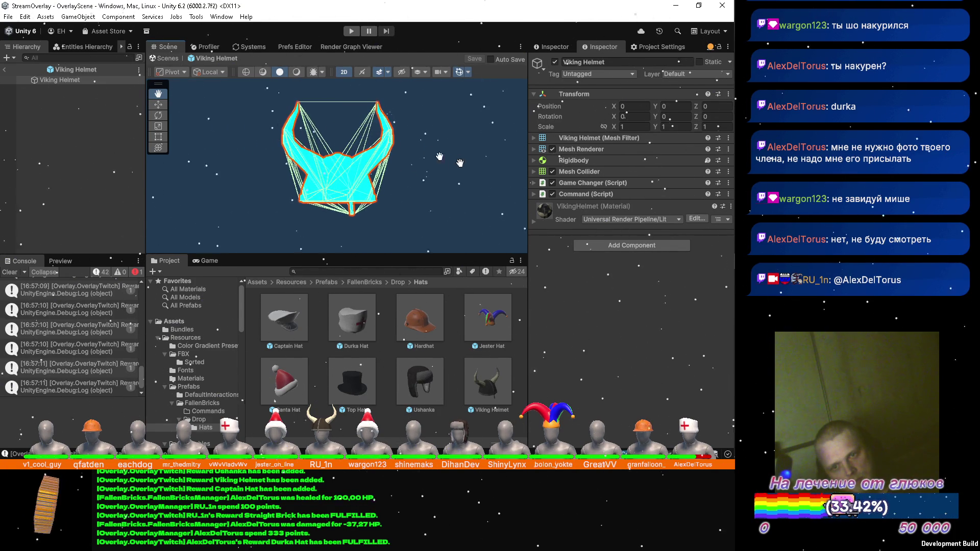
click(4, 69)
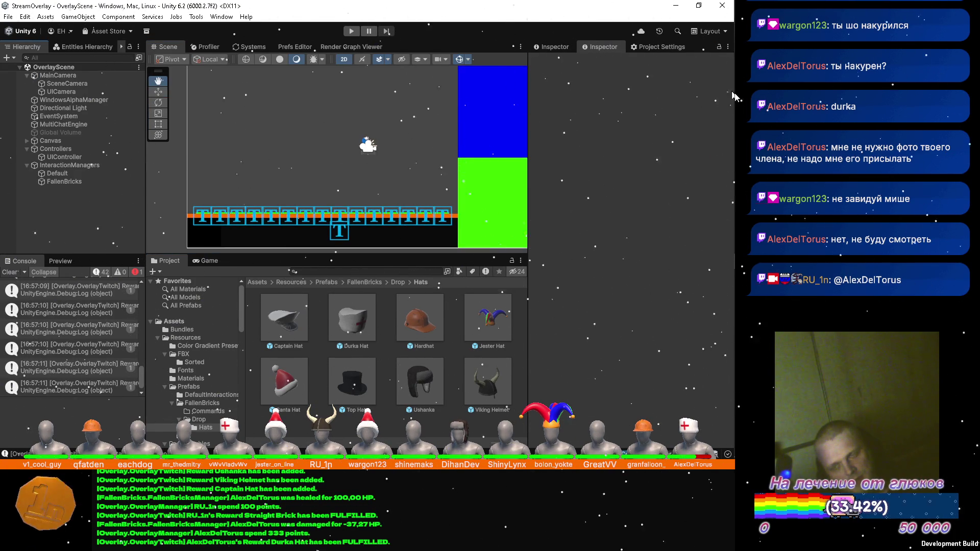
Check the YouTube Music window again and return to Unity
mouse_move(714, 55)
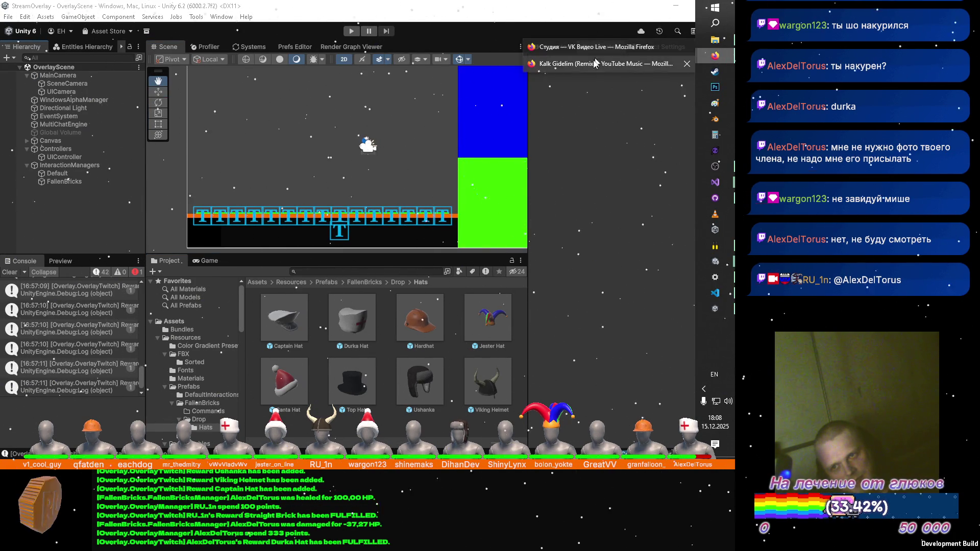
click(593, 63)
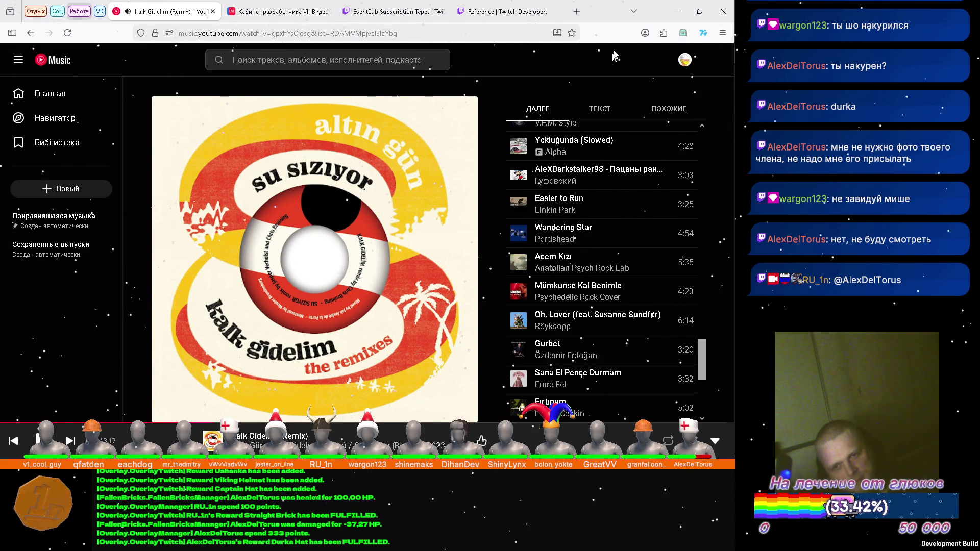
click(676, 12)
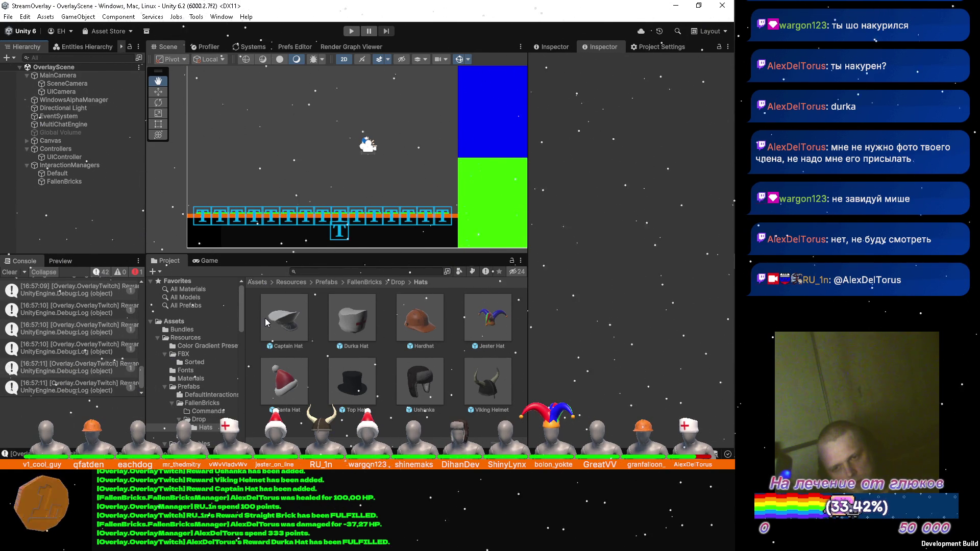
Inspect the Captain Hat prefab's Rigidbody and Mesh Collider settings, then collapse them and deselect it
click(284, 317)
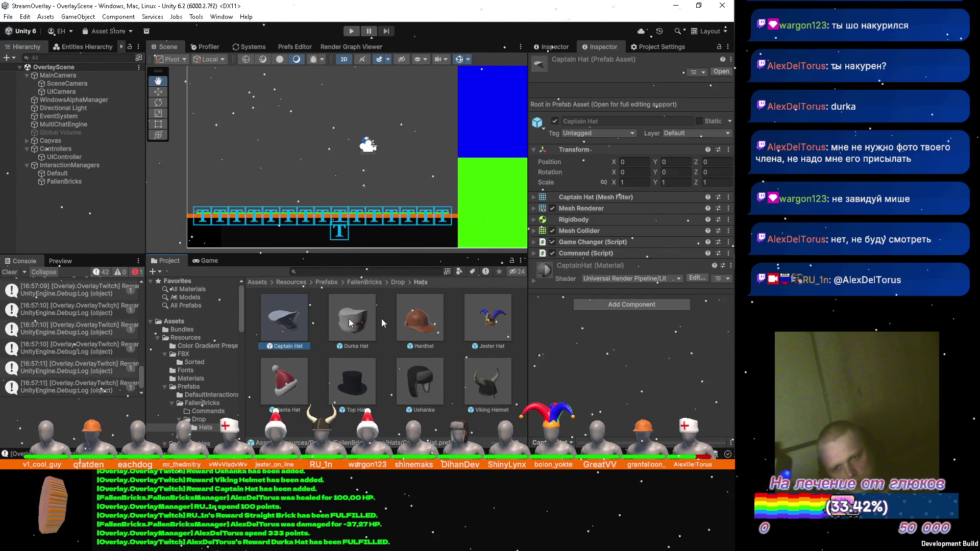
click(533, 220)
scroll(548, 255, down, 2)
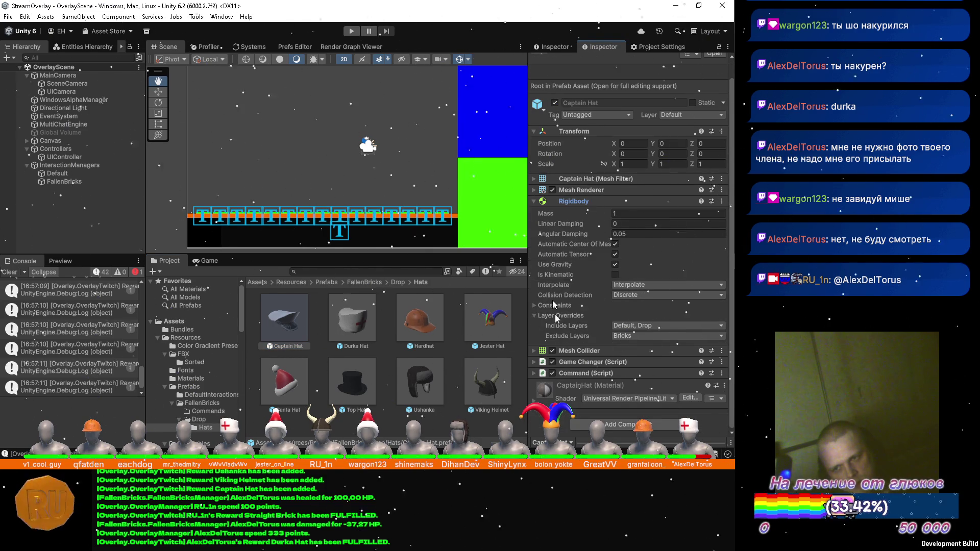
click(532, 351)
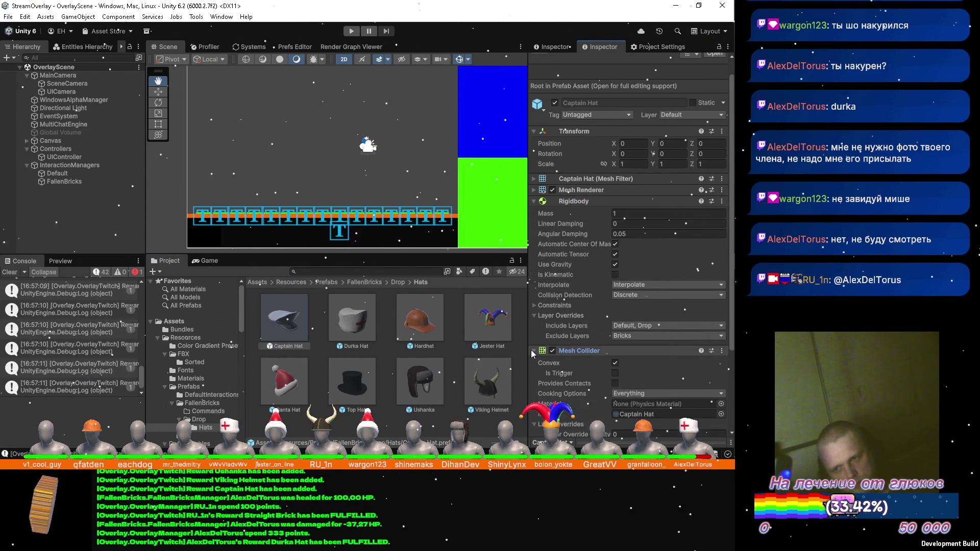
scroll(531, 353, down, 5)
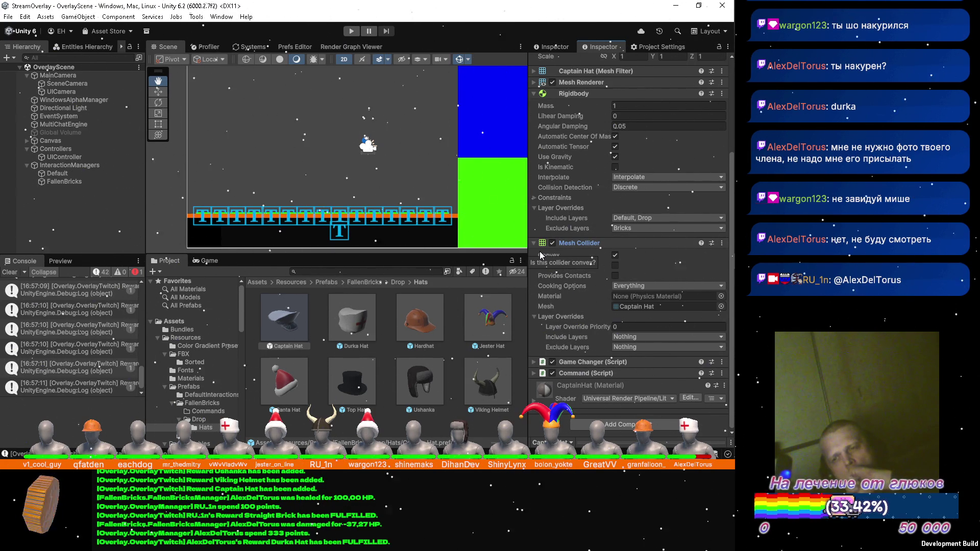
scroll(539, 245, up, 3)
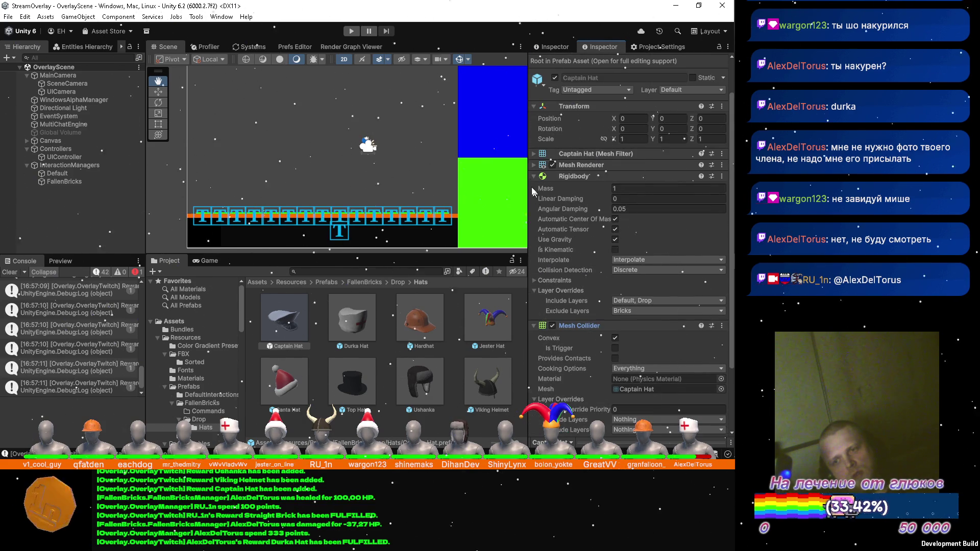
click(533, 176)
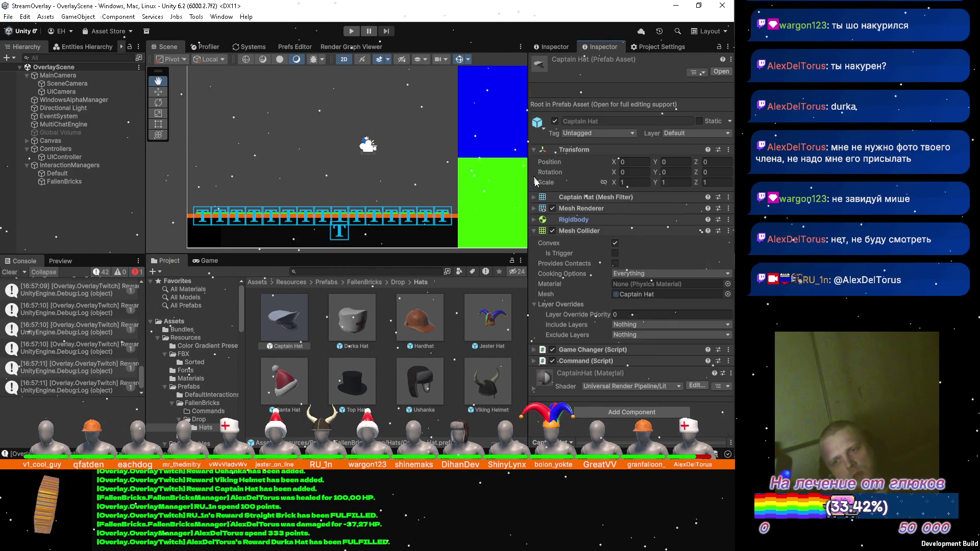
click(534, 230)
click(422, 433)
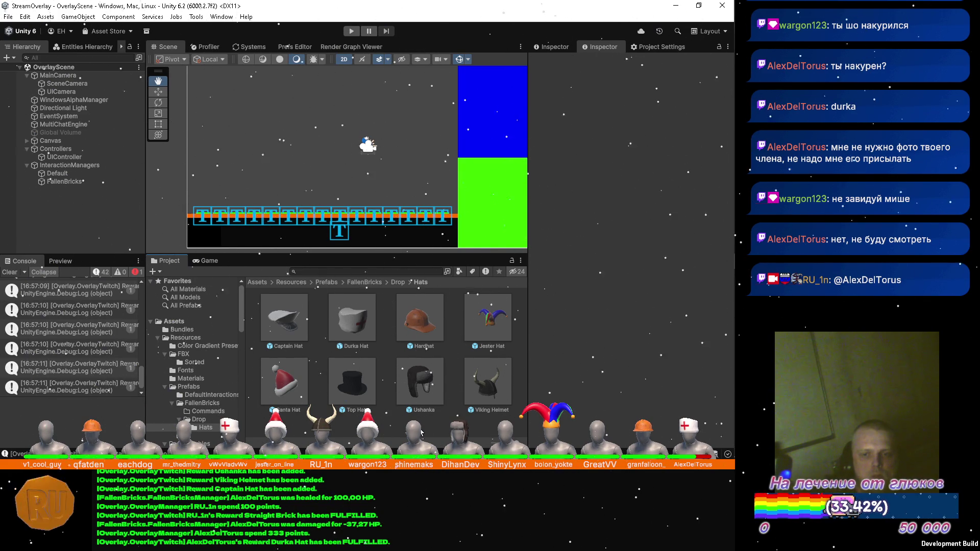
In FallenBricksManager.cs, rename the SpawnedBricks field to Spawned with Ctrl+R
mouse_move(734, 431)
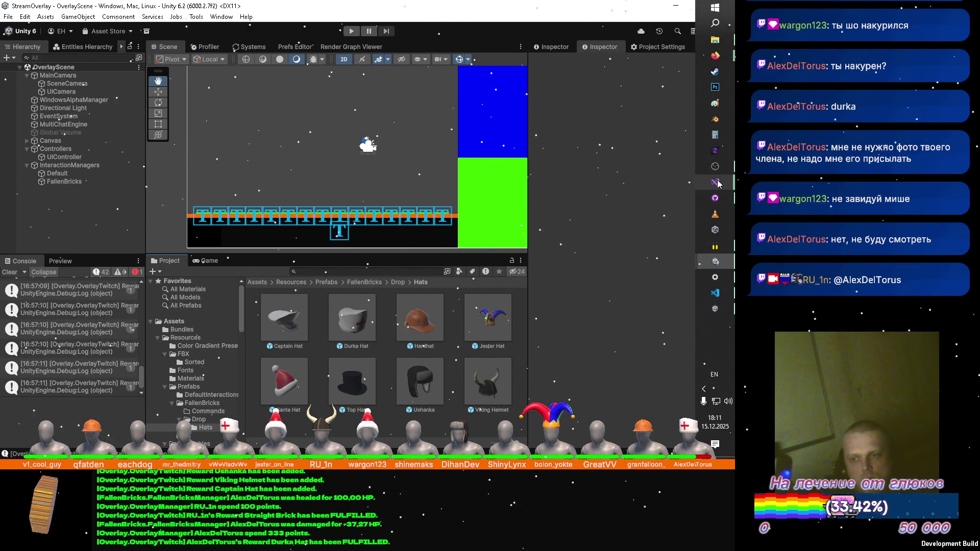
mouse_move(718, 183)
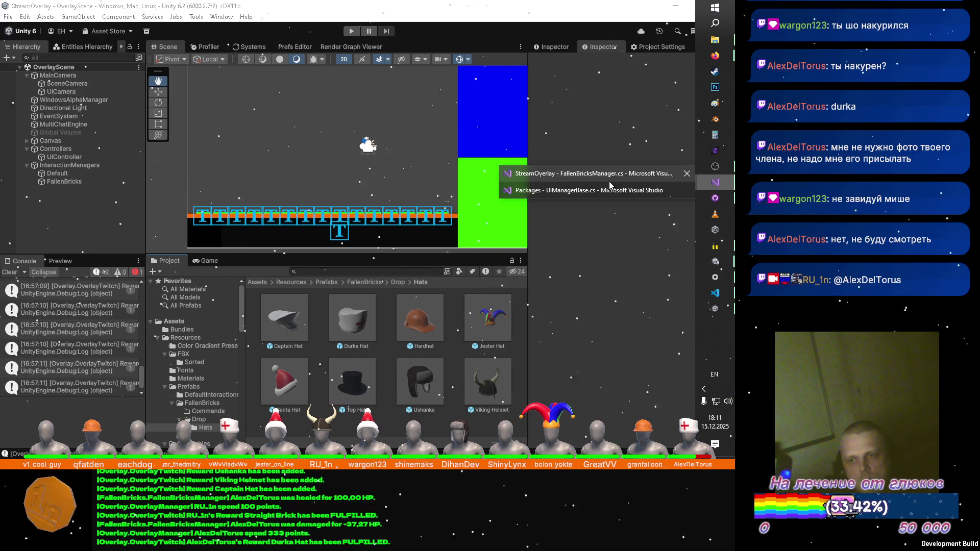
click(605, 179)
scroll(528, 193, up, 20)
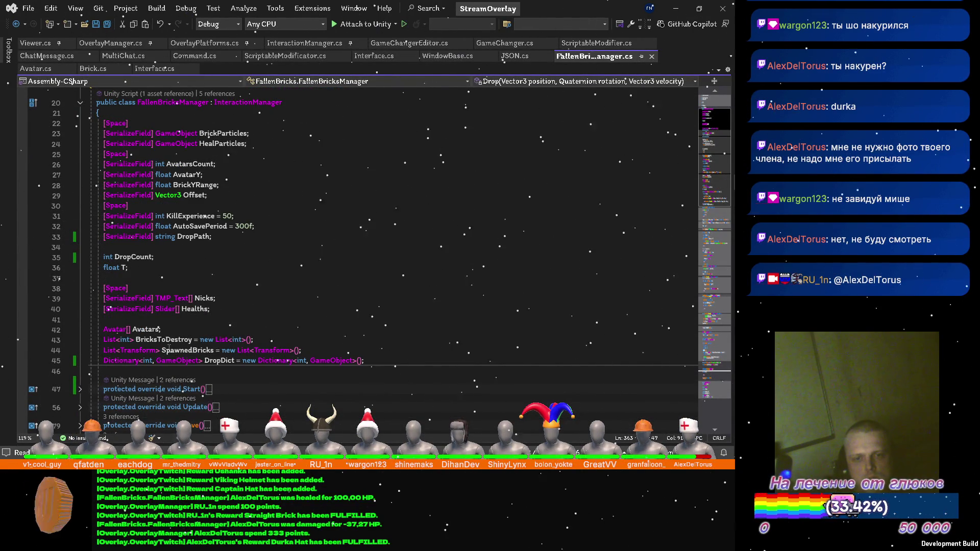
click(190, 350)
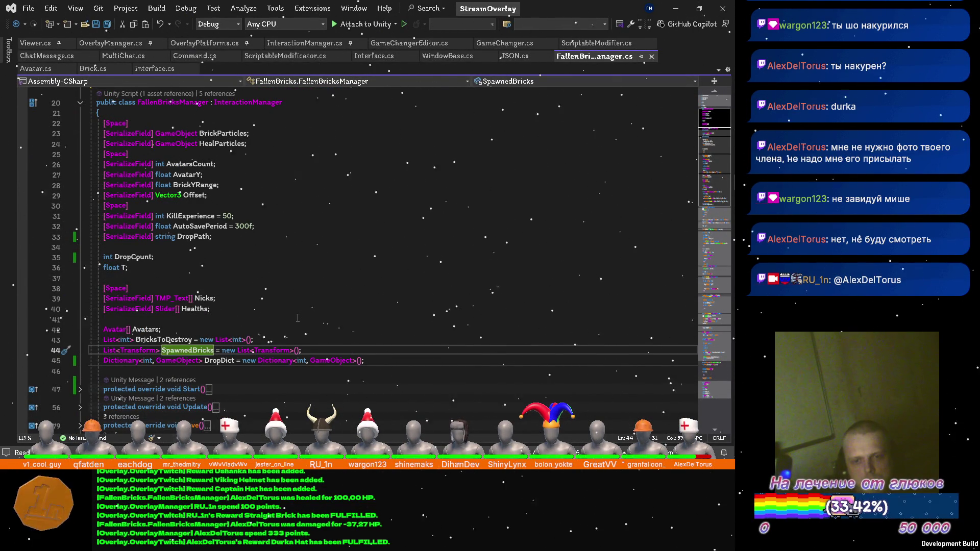
key(ctrl+r)
key(ctrl+r)
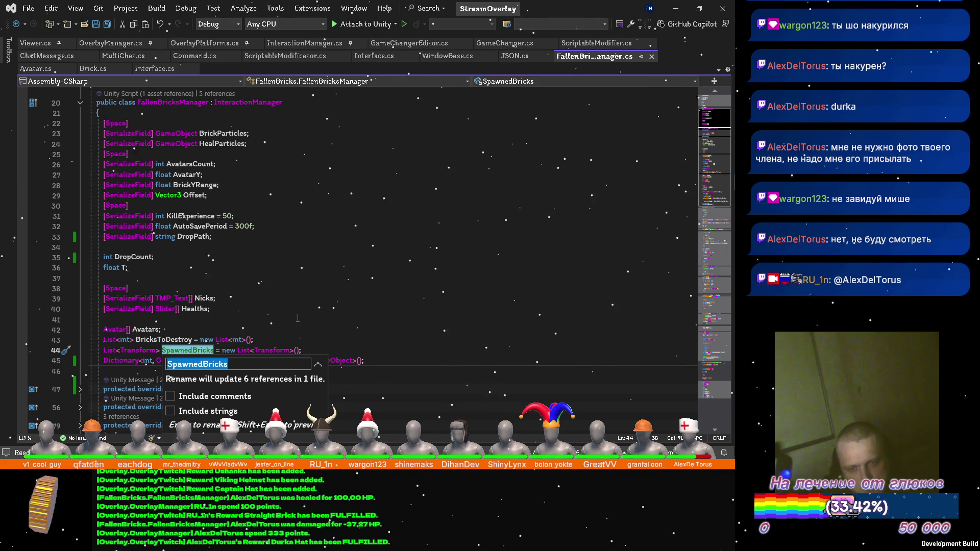
key(BackSpace)
key(BackSpace)
key(BackSpace)
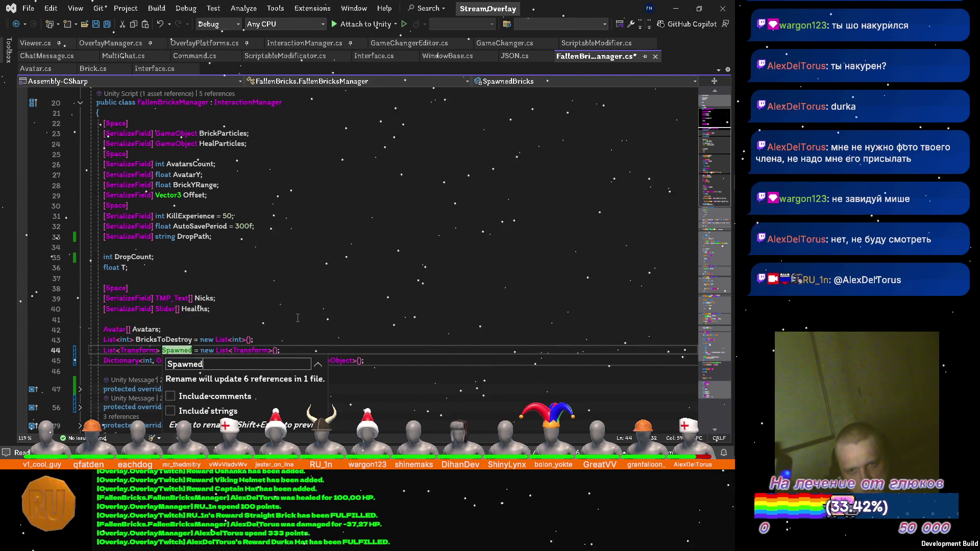
key(Return)
Scroll down to the Drop method and place the caret after the Destroy call
scroll(250, 269, down, 12)
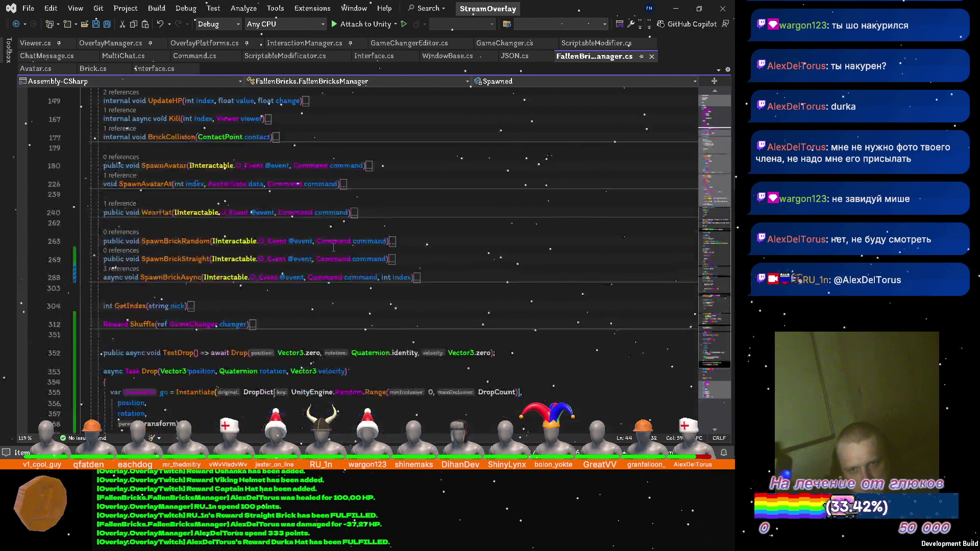
scroll(235, 288, down, 3)
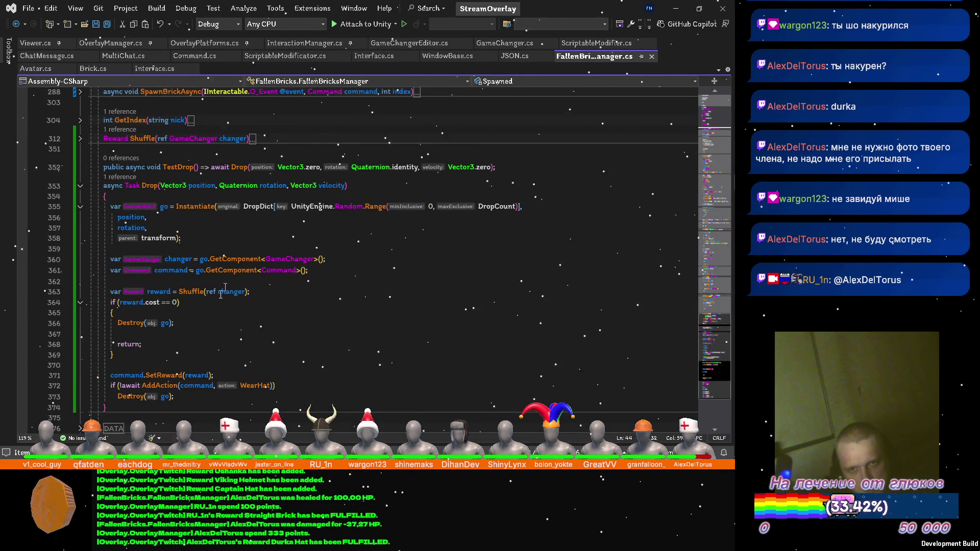
scroll(227, 285, down, 2)
click(209, 305)
Add a new line starting with Spawned below the Destroy call
key(Return)
key(Return)
text(spaw)
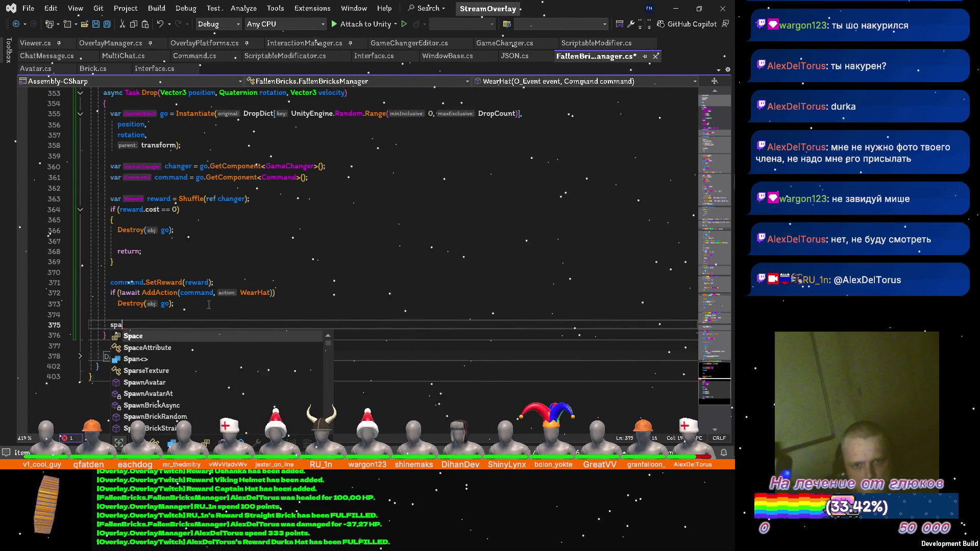
key(Down)
key(Down)
key(Down)
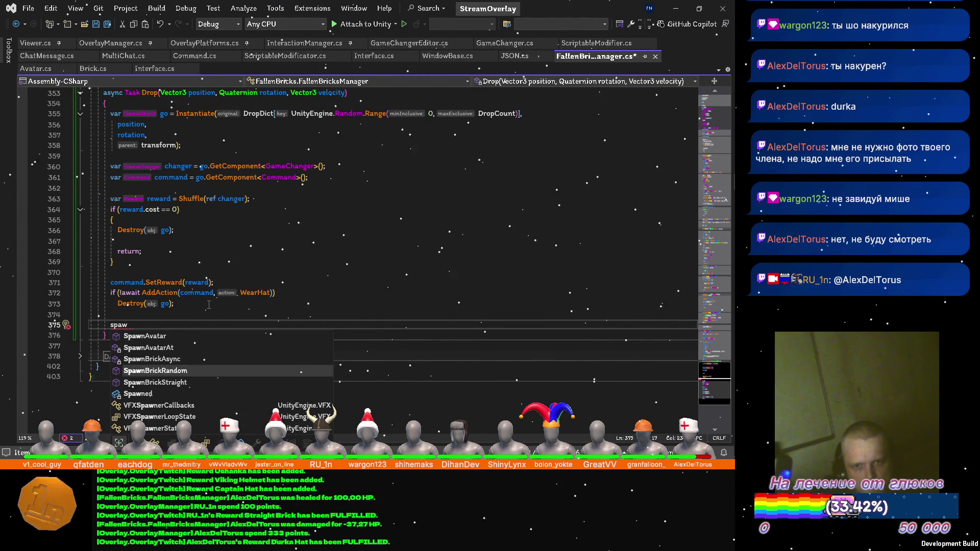
key(Tab)
Wrap Destroy(go); under the failed AddAction check in braces followed by return;
click(209, 305)
key(Up)
key(End)
key(Return)
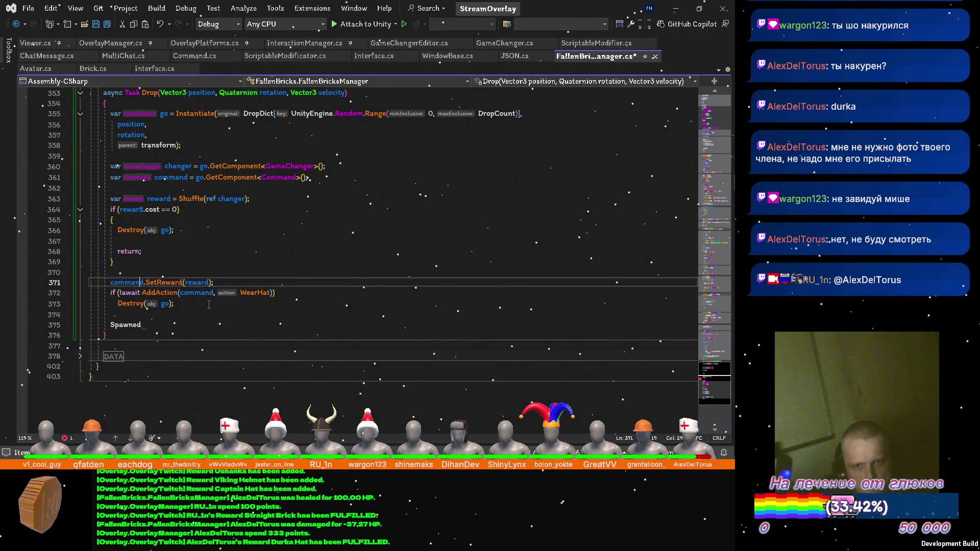
text({)
key(Return)
key(Down)
key(Down)
key(alt+Up)
key(alt+Up)
key(Down)
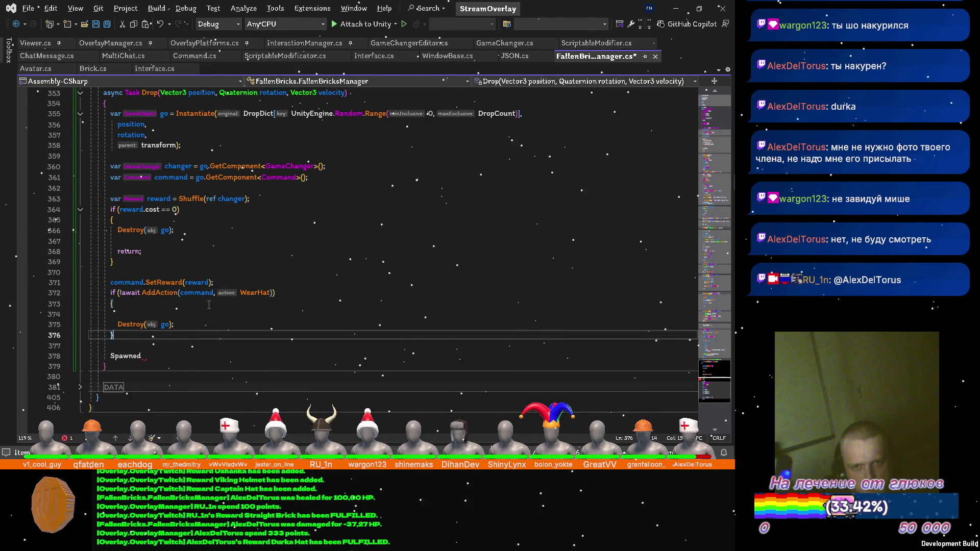
key(Return)
text(return;)
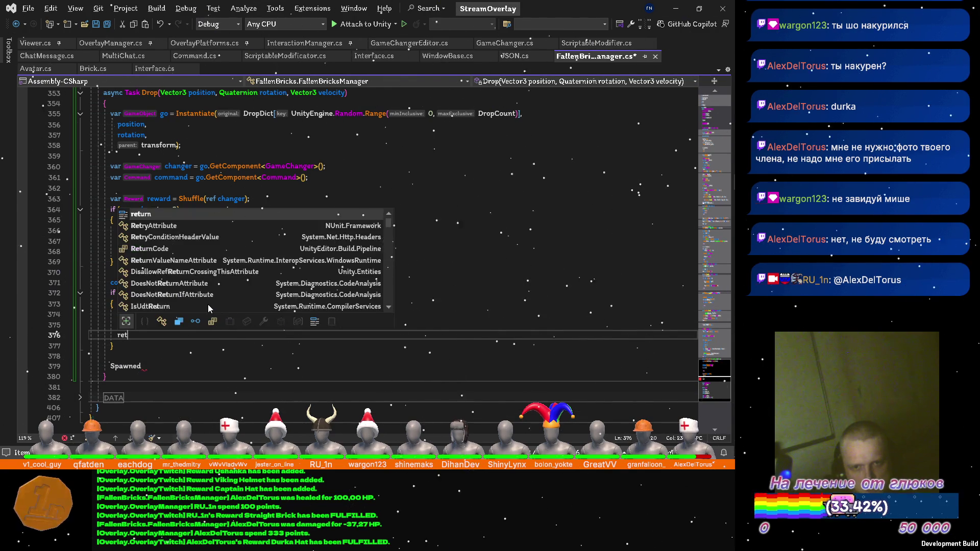
key(Down)
key(Down)
key(Down)
Complete the line as Spawned.Add(go.transform); at the end of Drop
key(End)
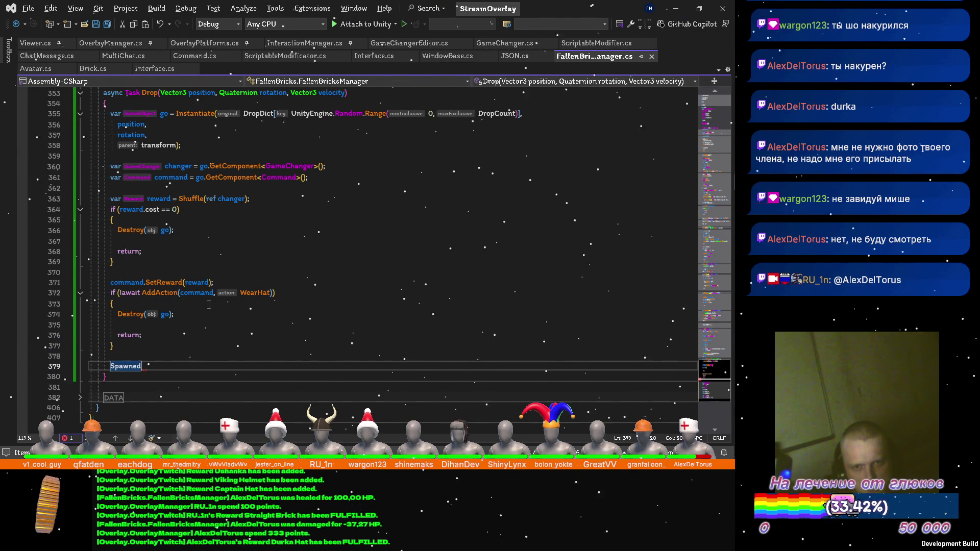
key(ctrl+space)
key(Escape)
text(.Add(g)
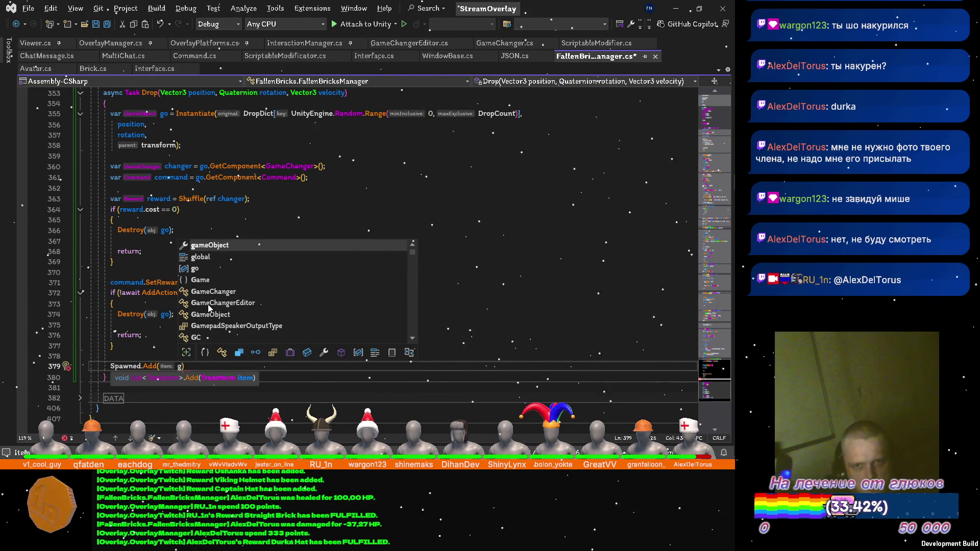
text(o.tr)
key(Tab)
text(;)
Save FallenBricksManager.cs and minimise Visual Studio to reveal Unity
key(ctrl+s)
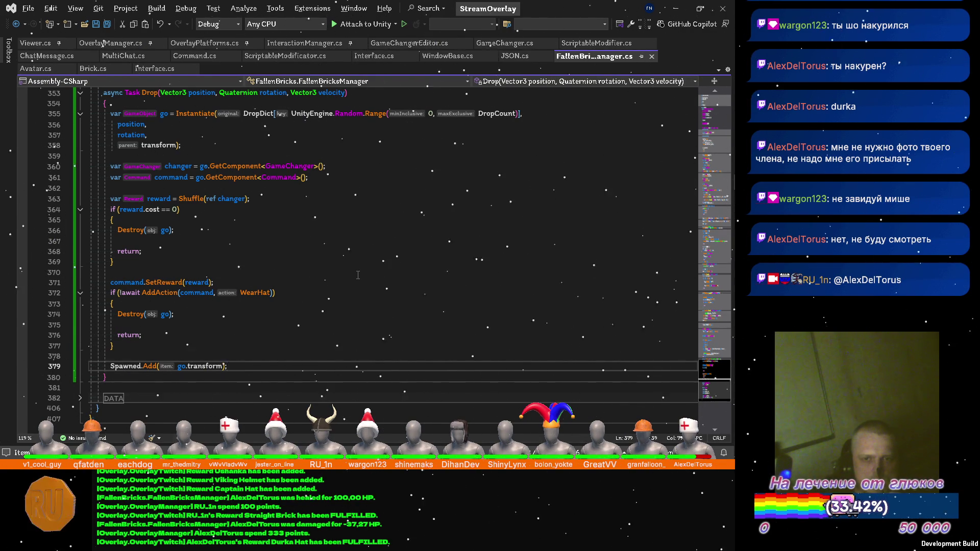
scroll(357, 276, up, 2)
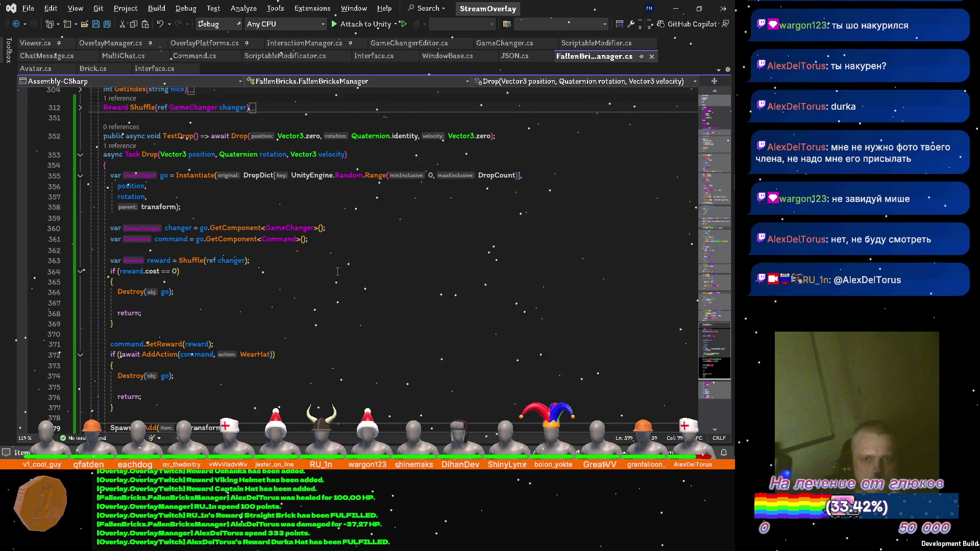
scroll(337, 271, down, 2)
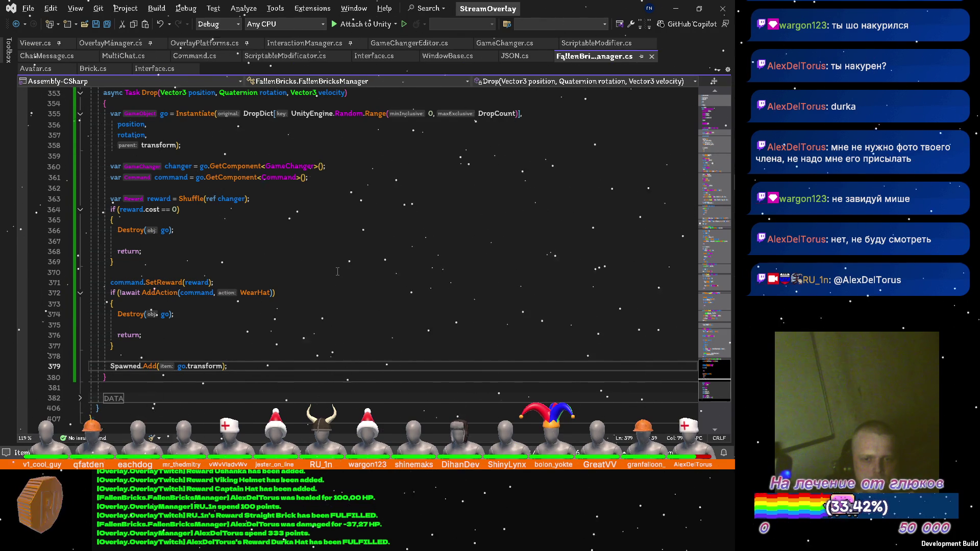
scroll(338, 271, up, 1)
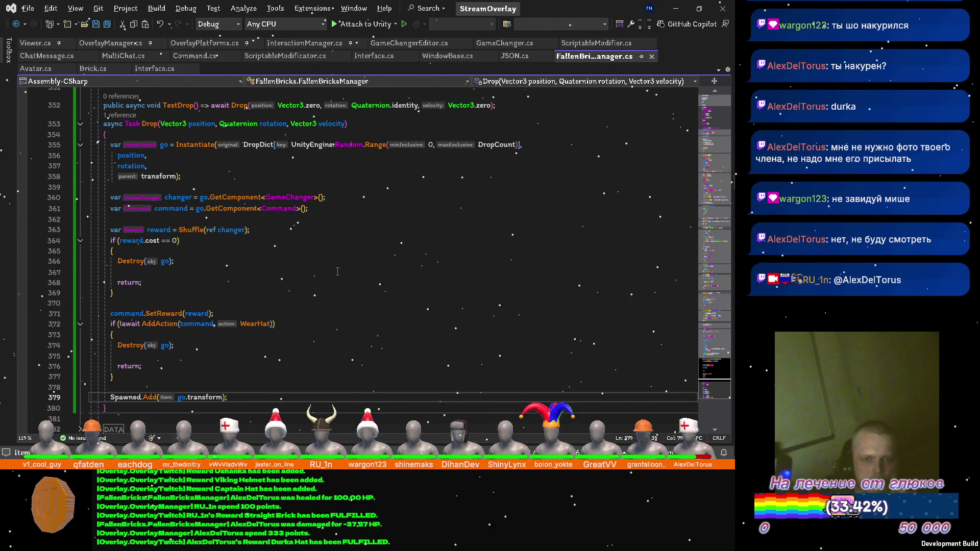
click(675, 8)
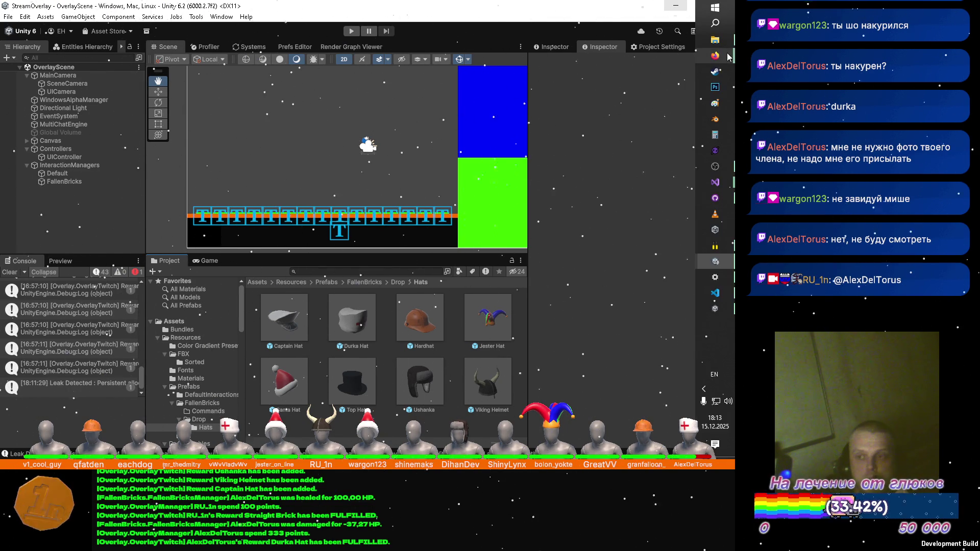
Bring YouTube Music forward, go to its home page, and click into the search box
mouse_move(727, 57)
click(594, 63)
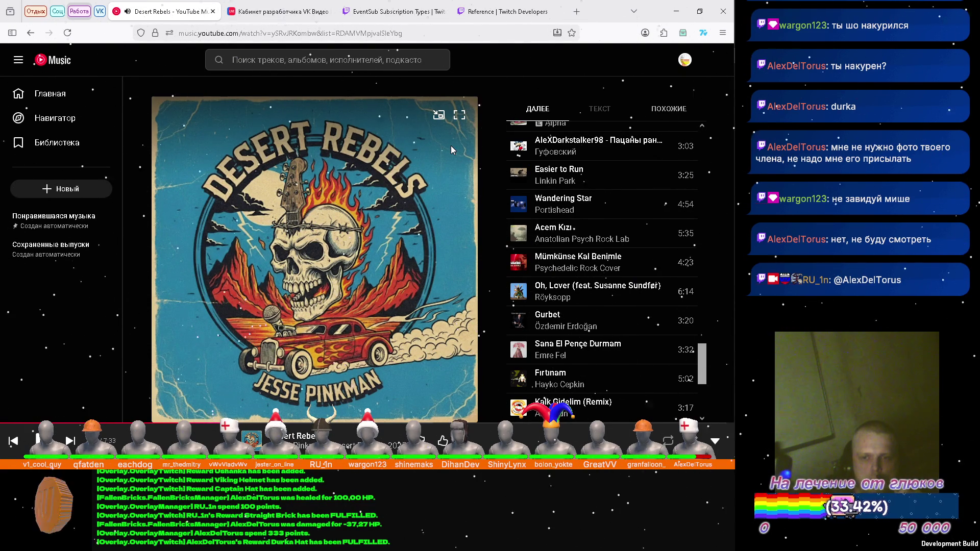
scroll(623, 218, down, 3)
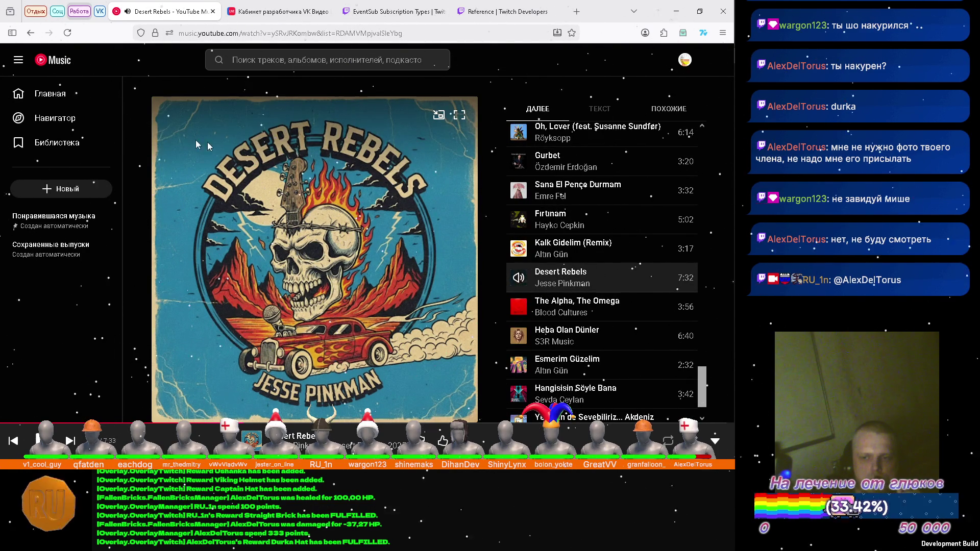
click(57, 96)
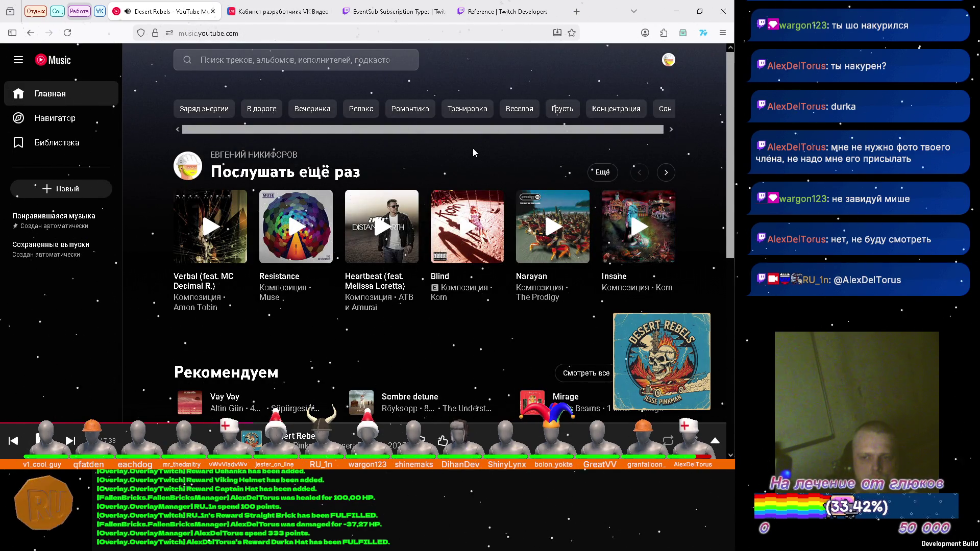
scroll(473, 150, down, 3)
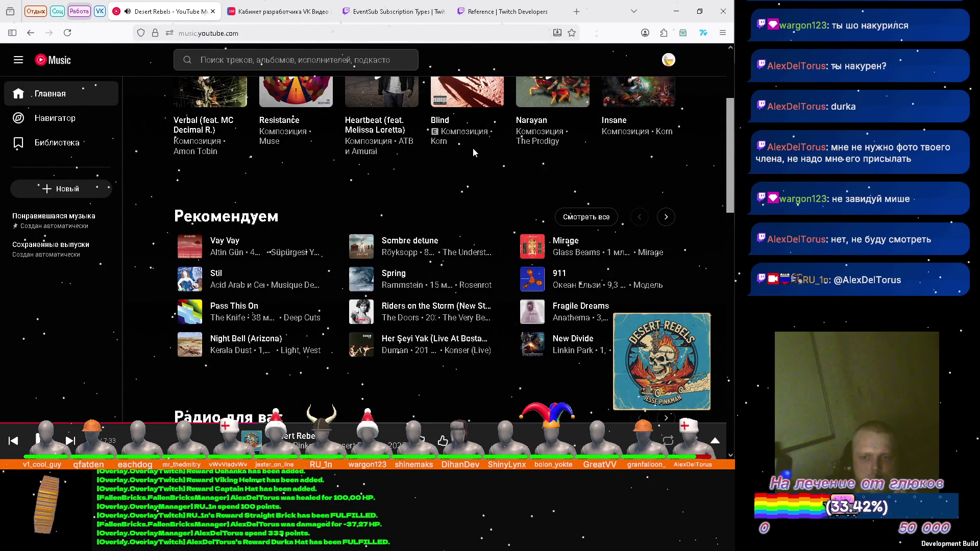
click(336, 59)
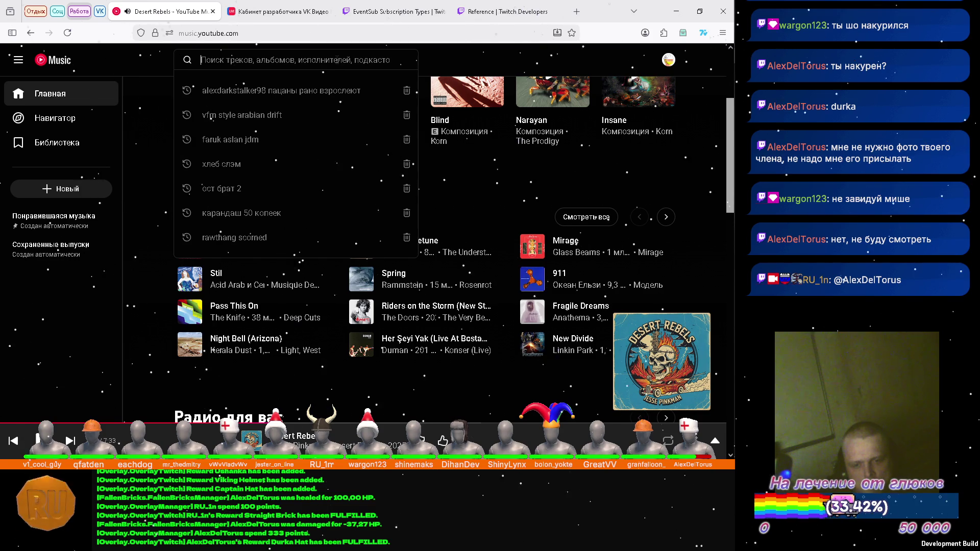
Search 'breaking bad remix', queue Breaking Bad Remix (Seasons 3-5) to play next, then minimise the browser
text(brea)
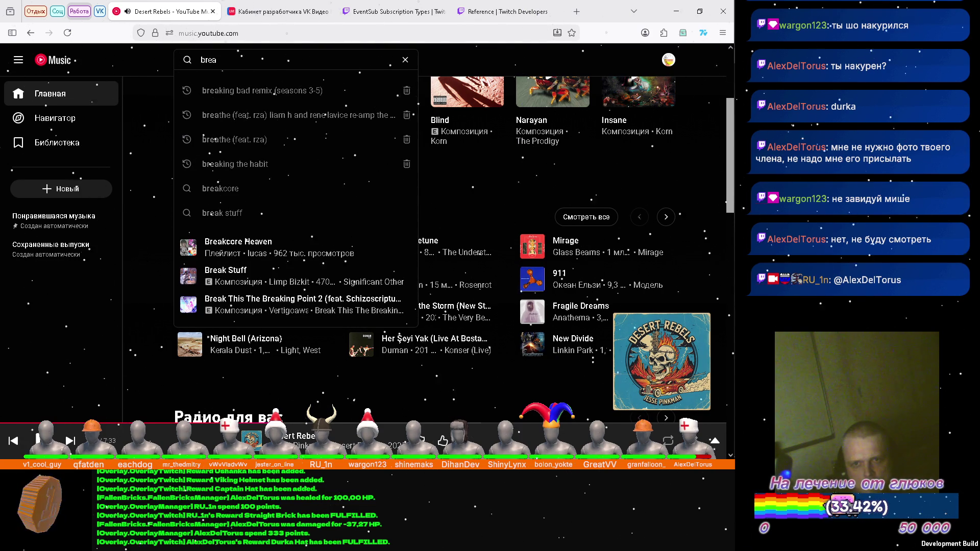
key(Down)
key(Return)
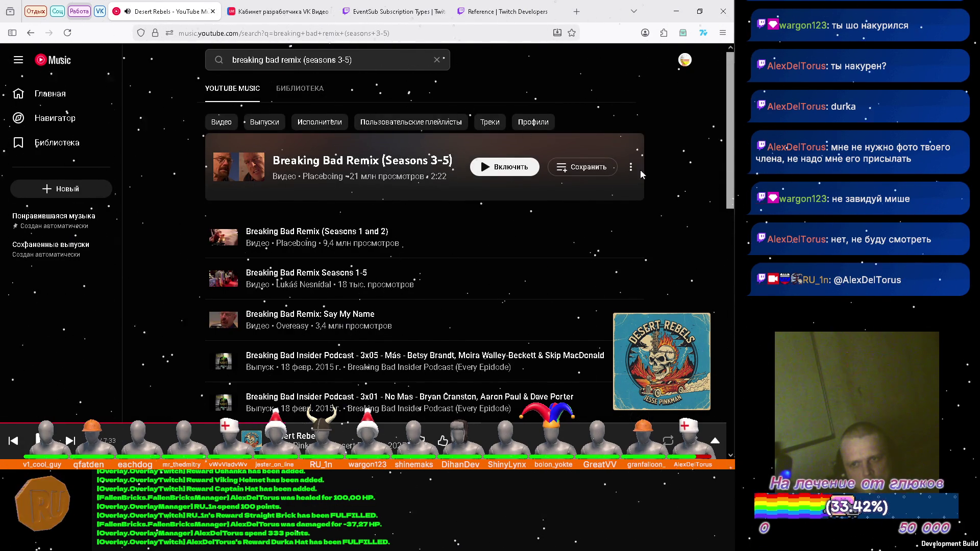
click(632, 167)
click(584, 223)
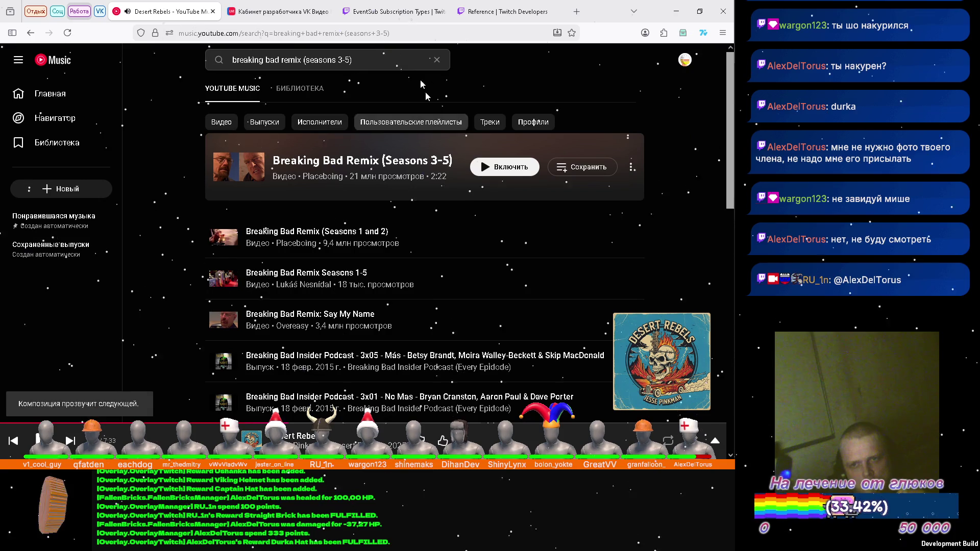
click(437, 59)
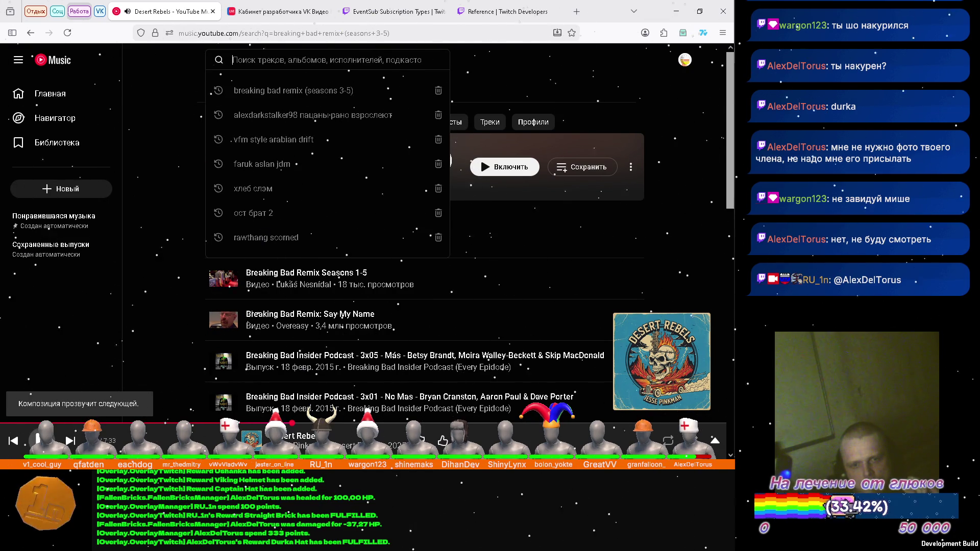
key(Escape)
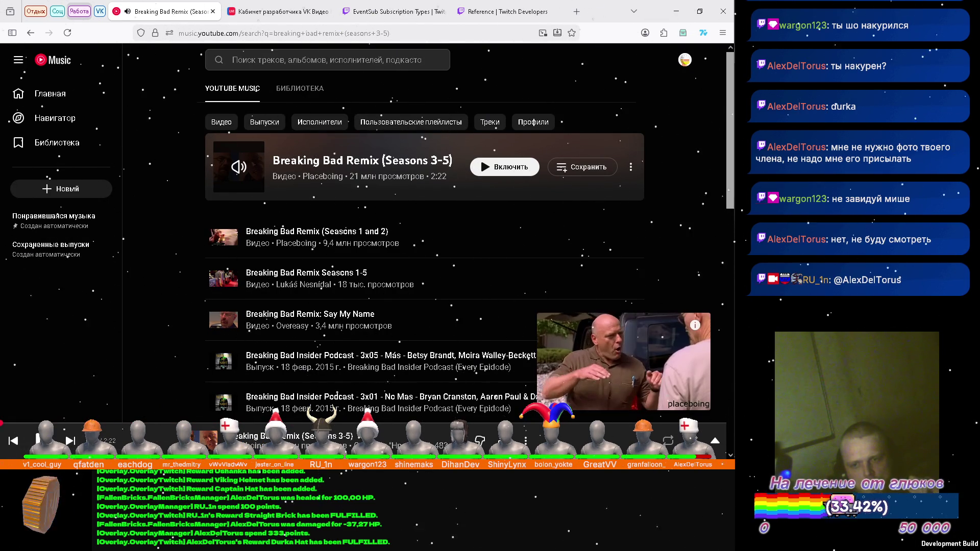
click(580, 440)
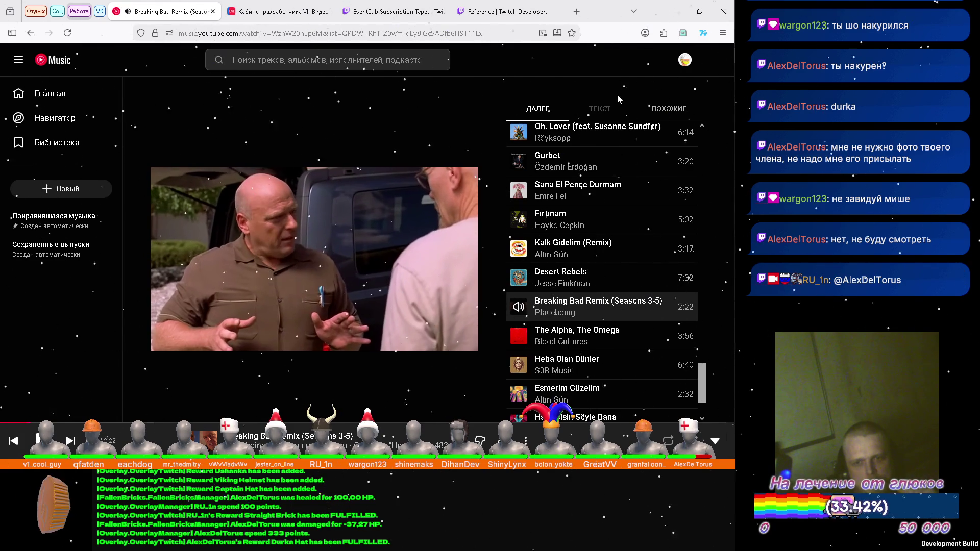
click(675, 12)
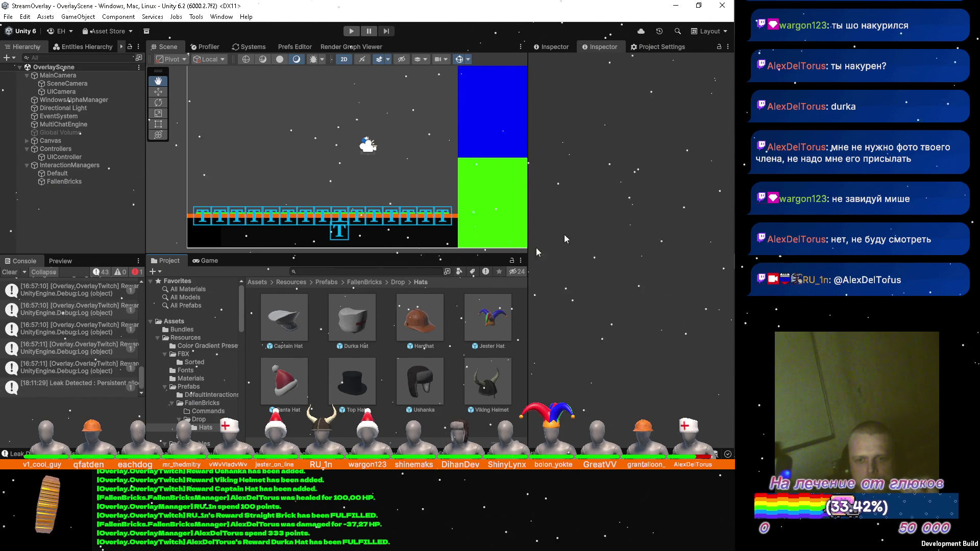
Inspect then deselect the Captain Hat prefab, and bring FallenBricksManager.cs forward
click(284, 317)
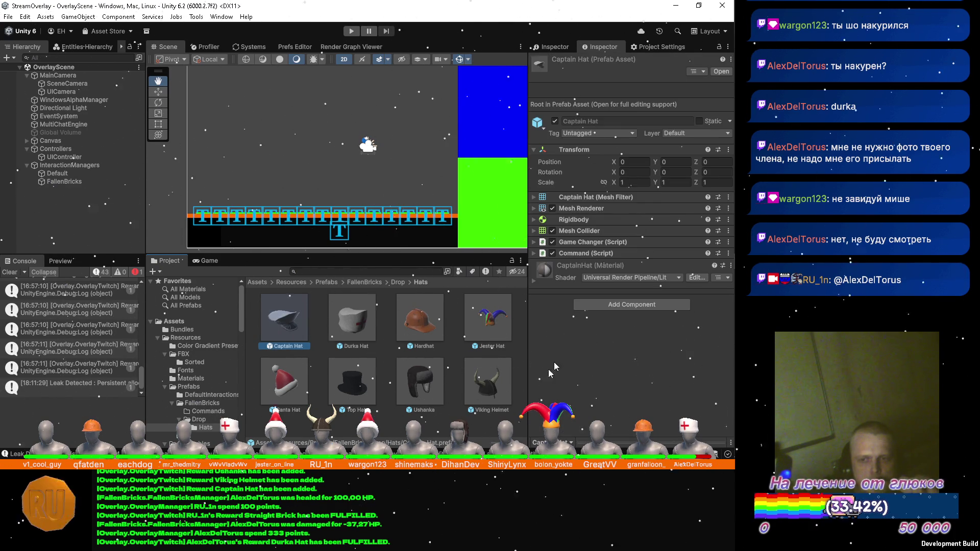
click(432, 428)
mouse_move(722, 192)
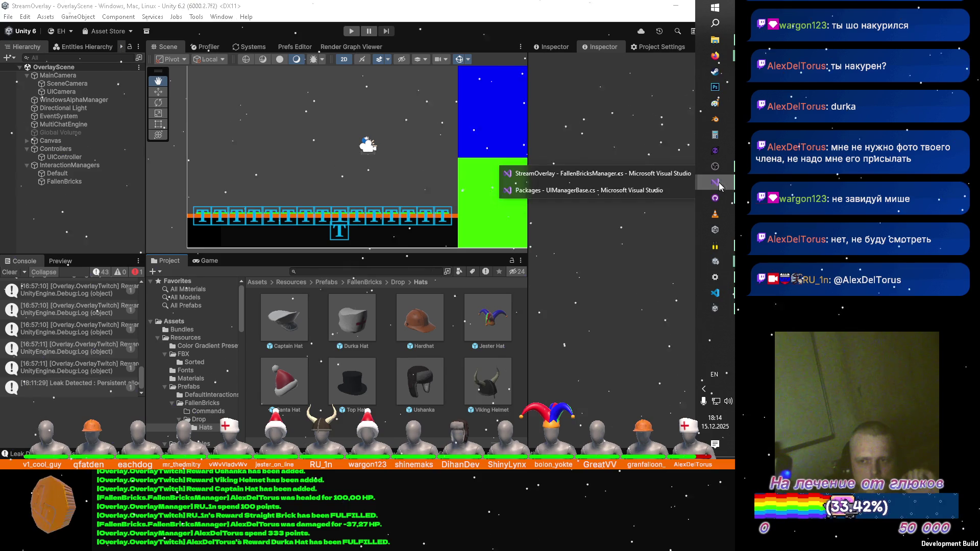
click(561, 170)
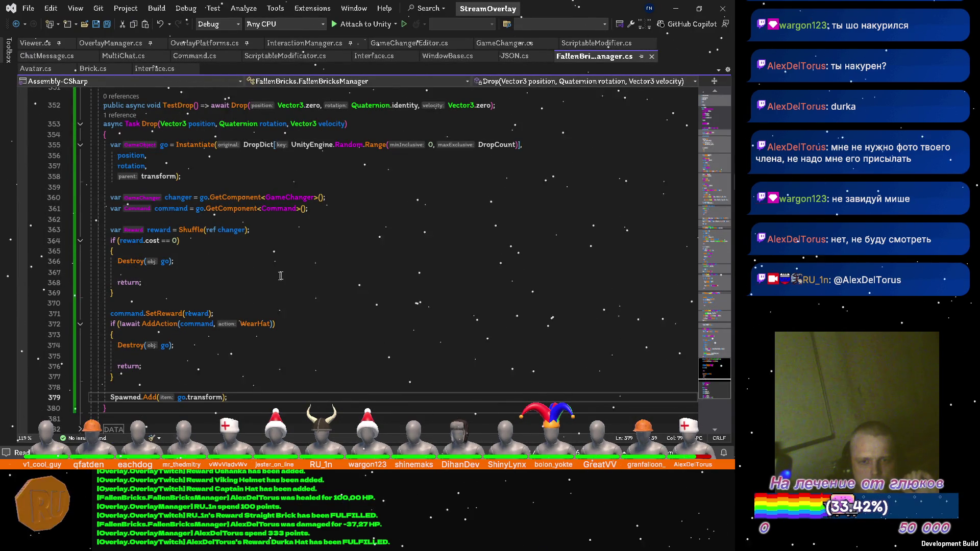
Fold the Drop method, scroll through FallenBricksManager.cs, then unfold Drop to show its body
scroll(252, 271, up, 2)
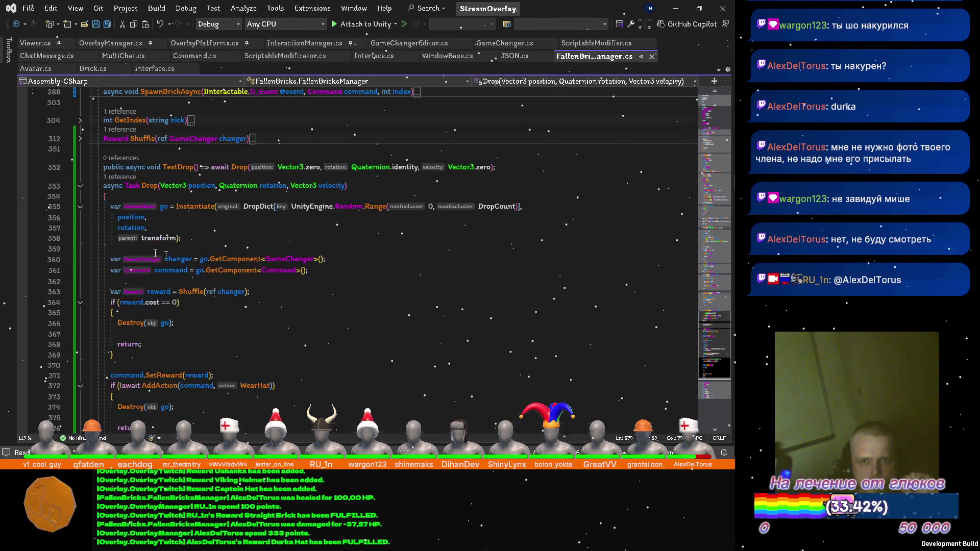
click(79, 188)
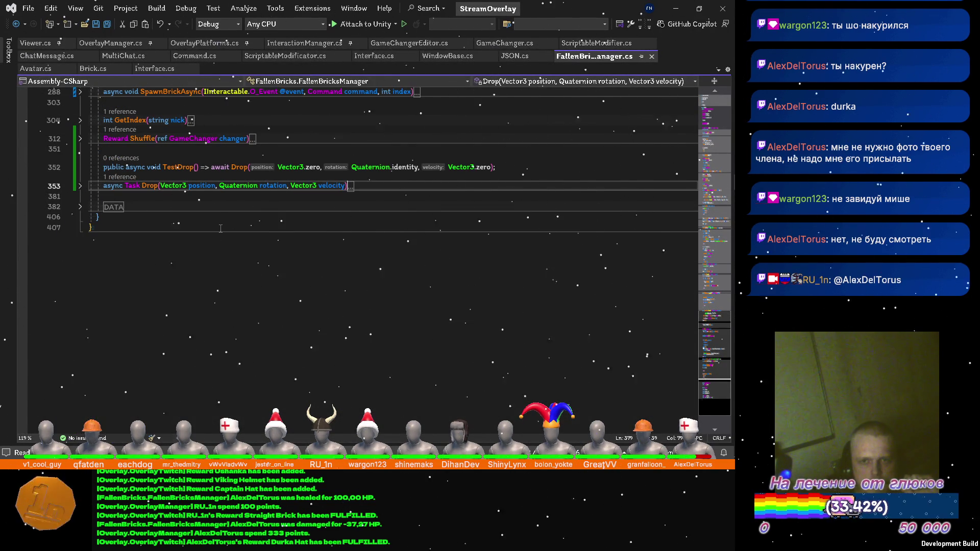
scroll(220, 228, up, 7)
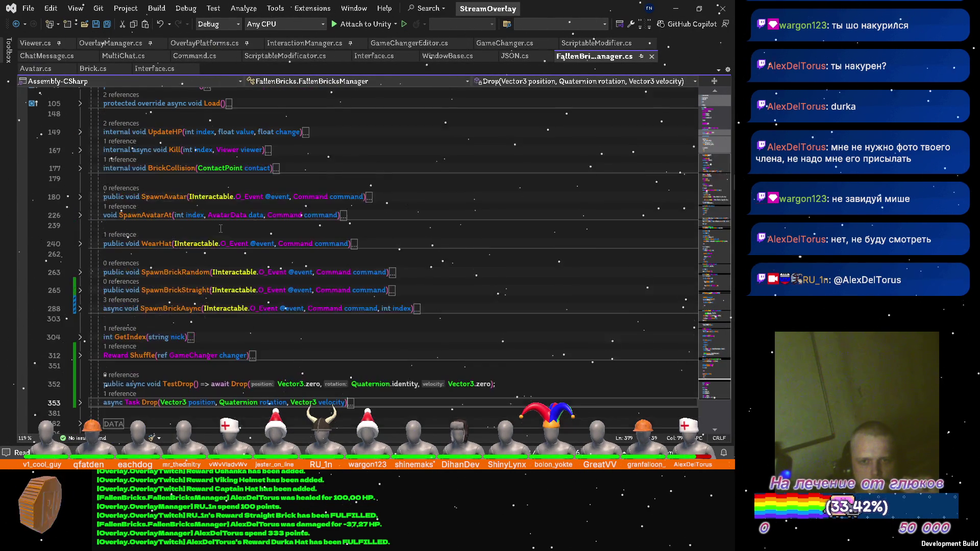
scroll(220, 227, up, 6)
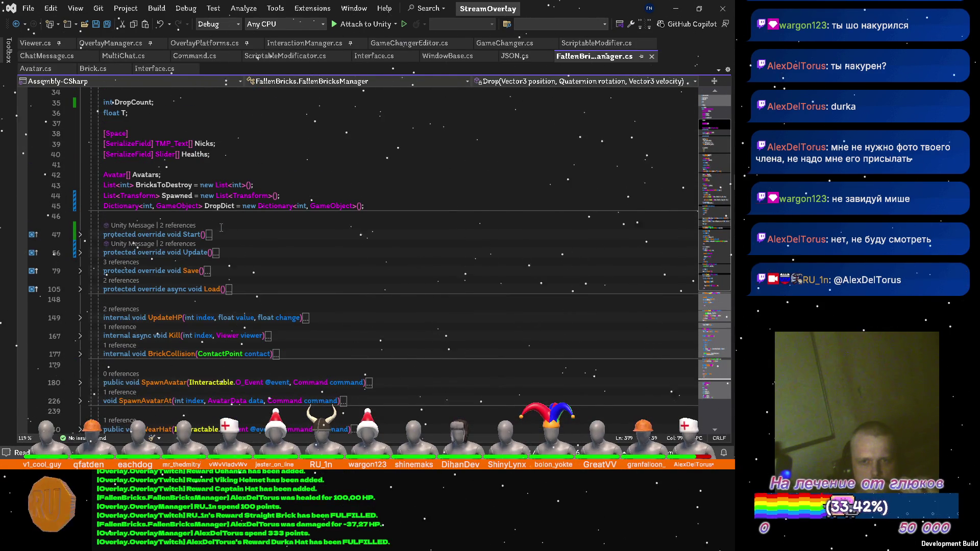
scroll(221, 227, down, 5)
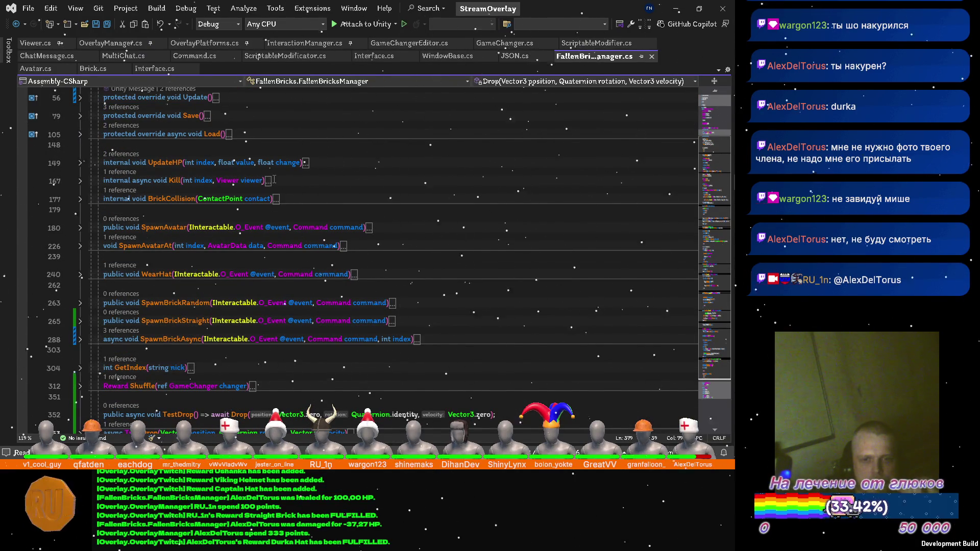
scroll(274, 179, down, 2)
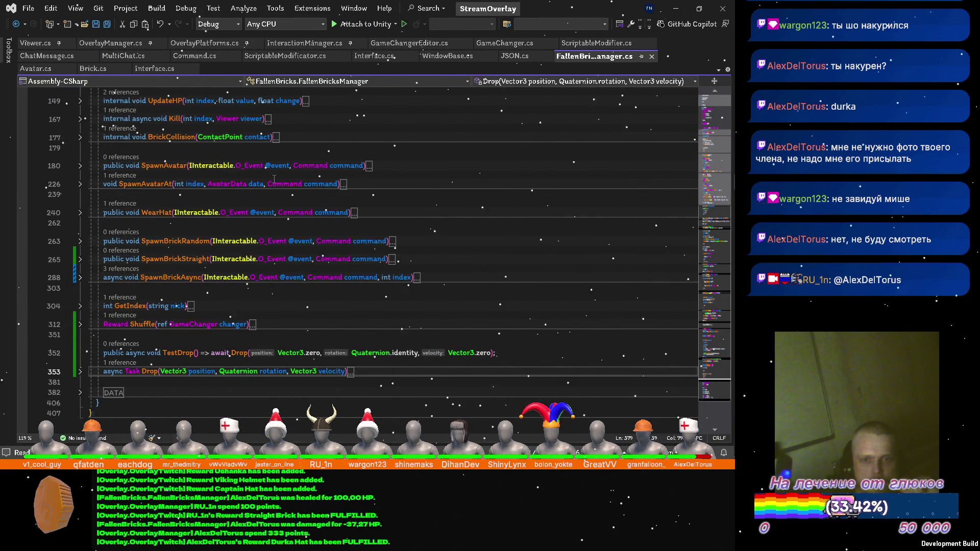
scroll(274, 179, down, 3)
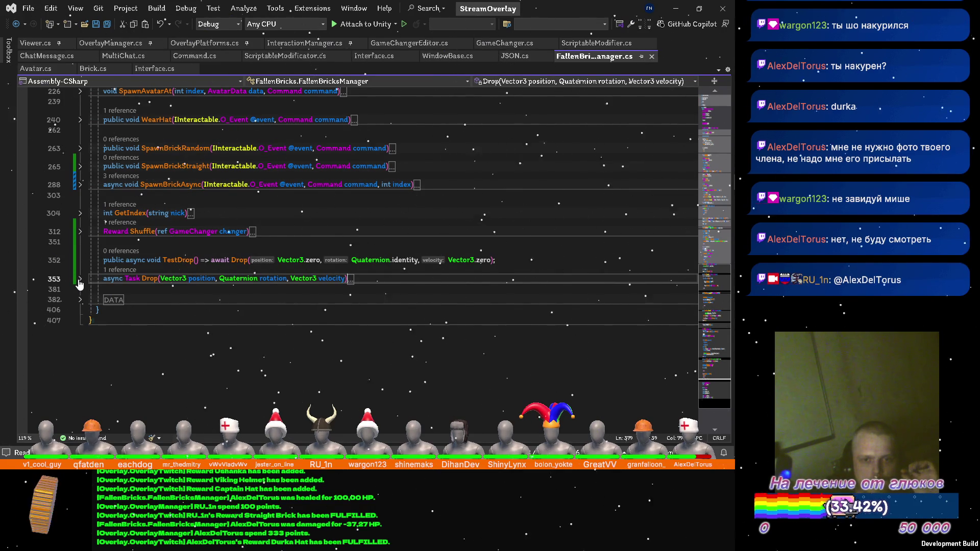
click(79, 280)
scroll(304, 251, down, 3)
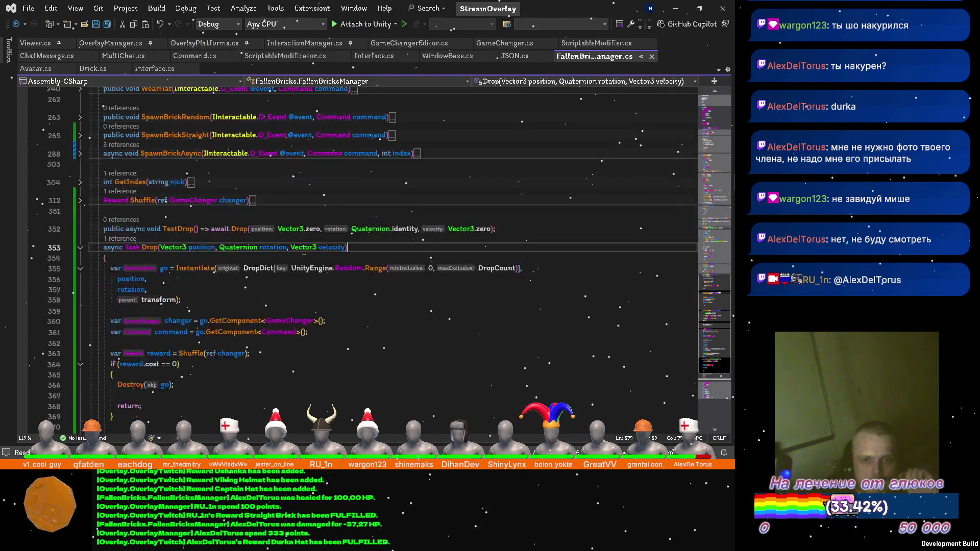
scroll(303, 251, down, 3)
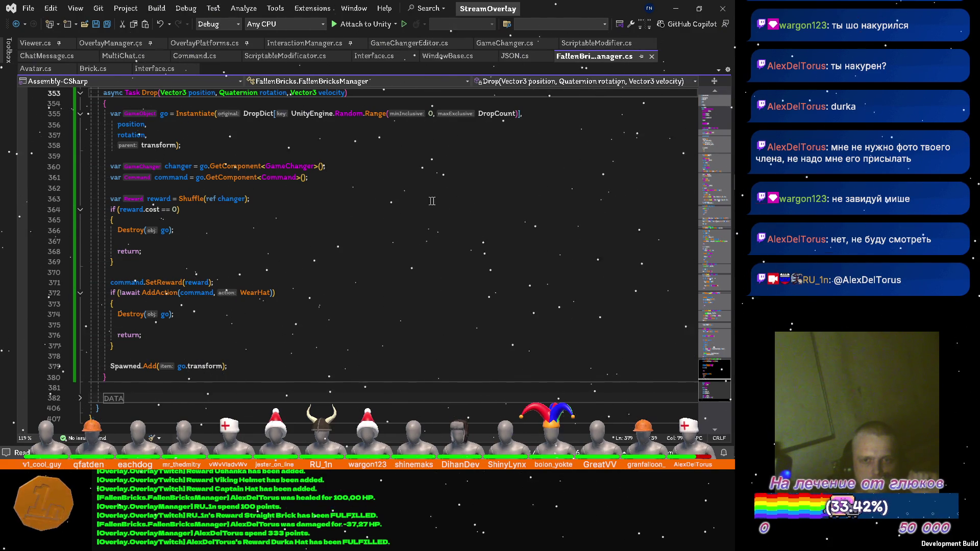
scroll(430, 201, up, 3)
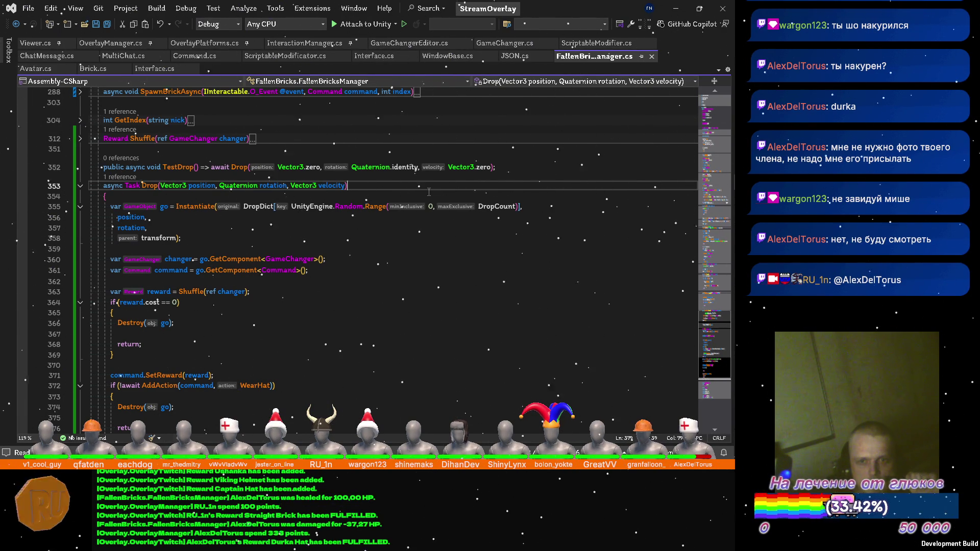
scroll(429, 192, down, 2)
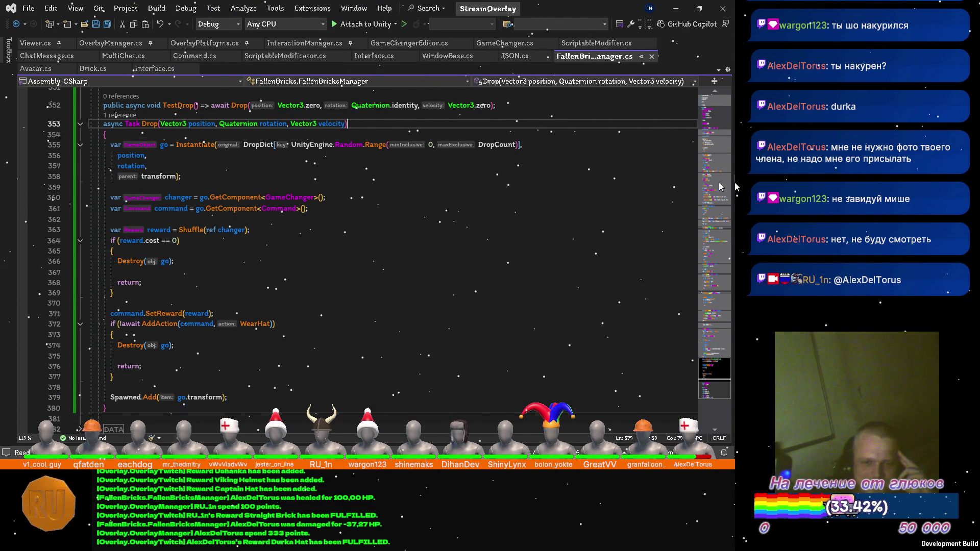
mouse_move(720, 142)
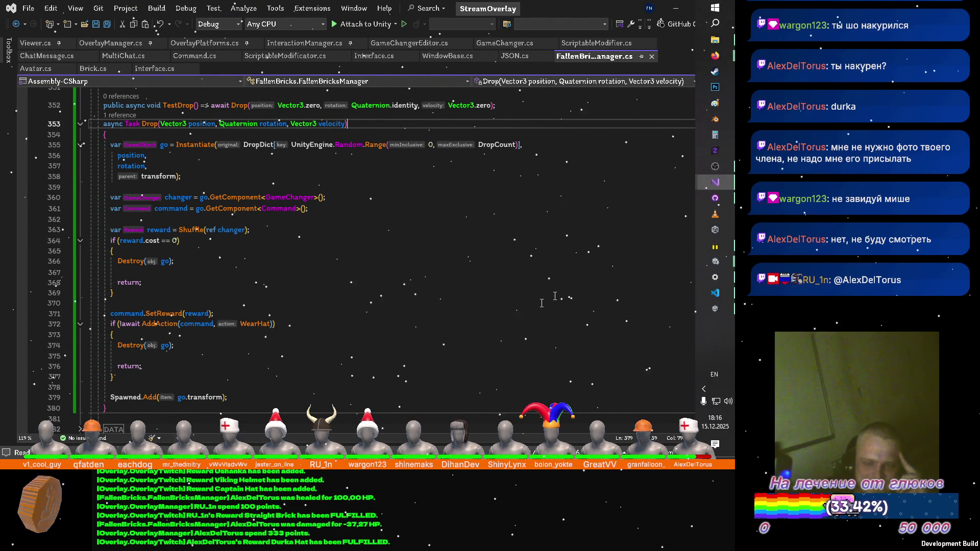
click(337, 281)
scroll(337, 278, down, 1)
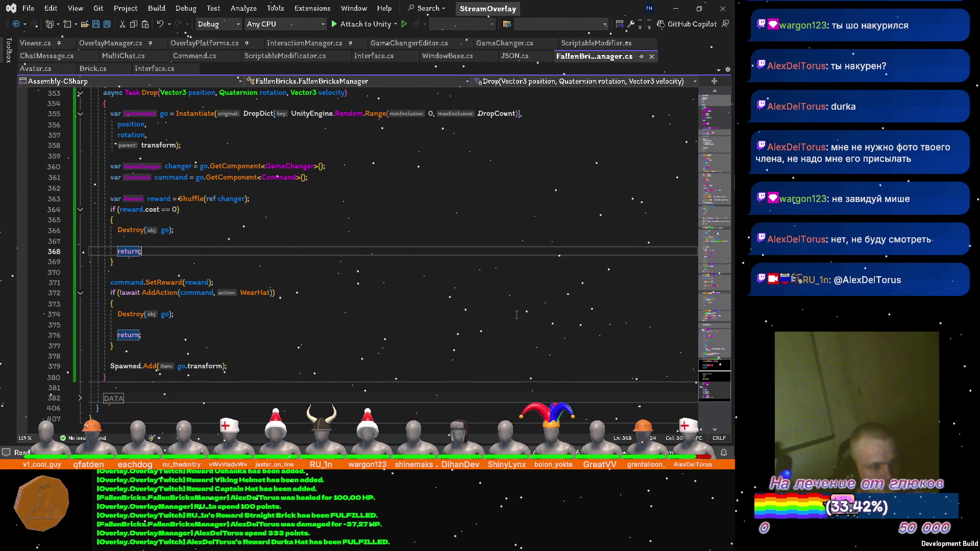
scroll(526, 295, up, 2)
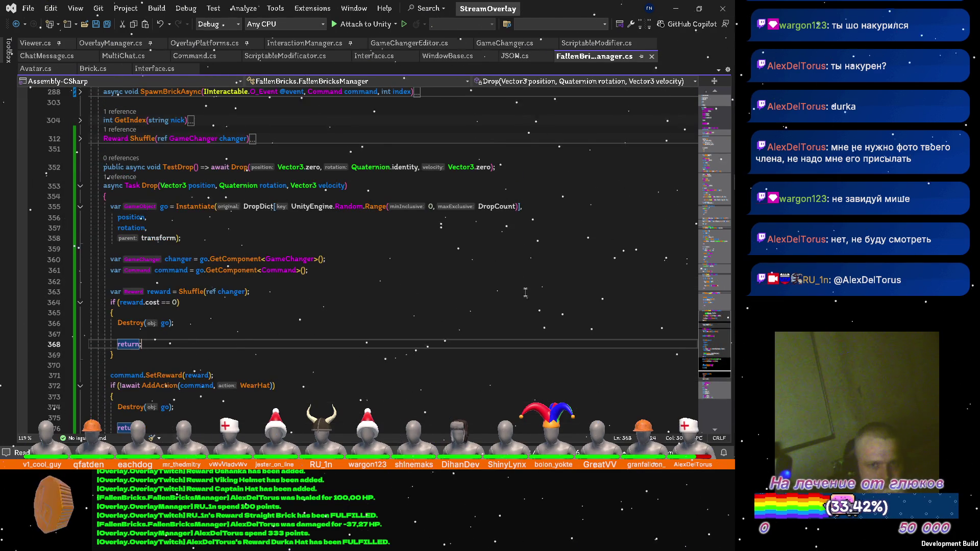
scroll(524, 280, down, 3)
scroll(610, 177, up, 1)
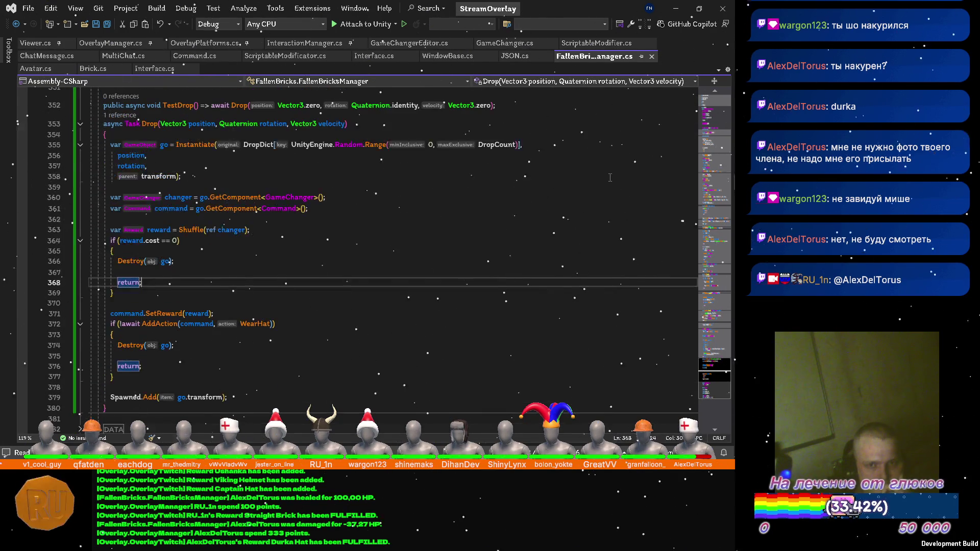
mouse_move(732, 186)
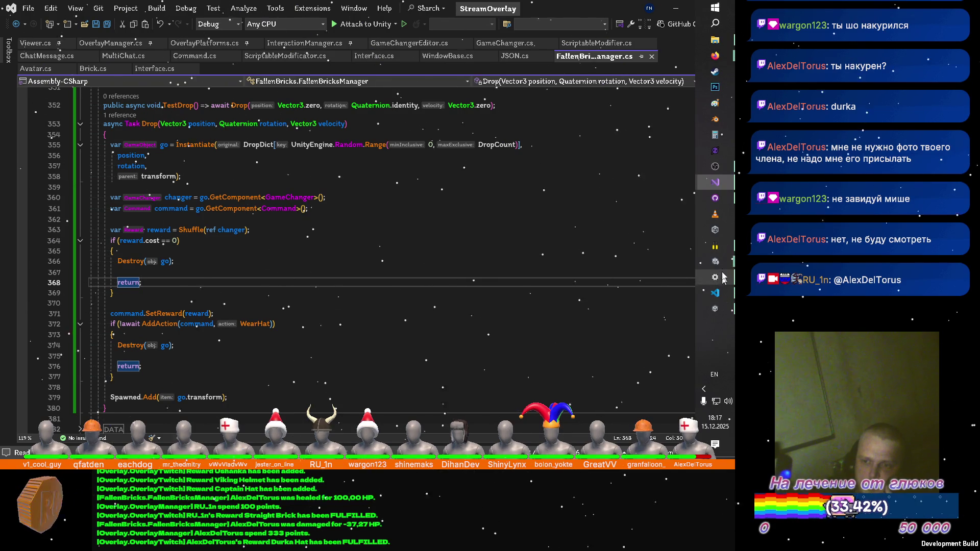
Bring Unity forward and set the sound output to Speakers (Realtek(R) Audio) in Settings
mouse_move(715, 262)
click(563, 252)
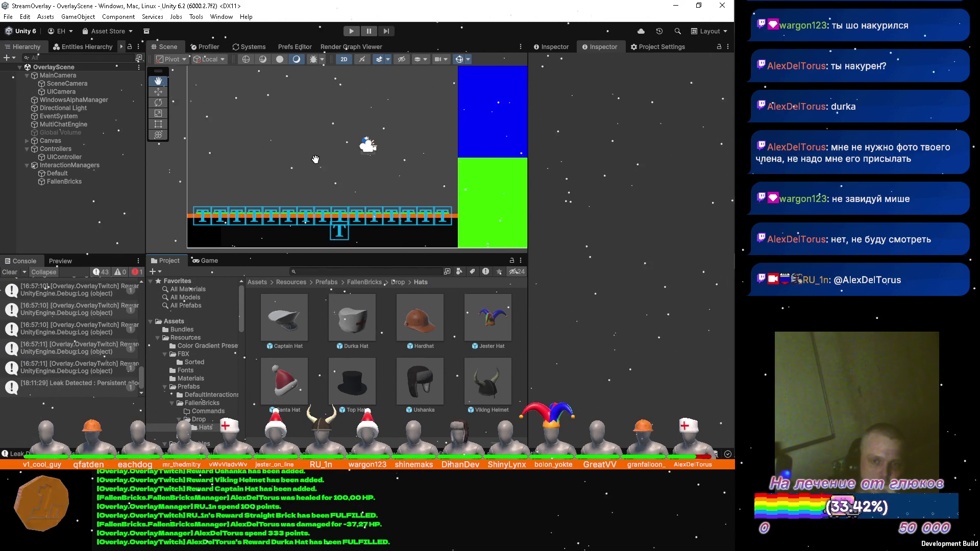
mouse_move(729, 211)
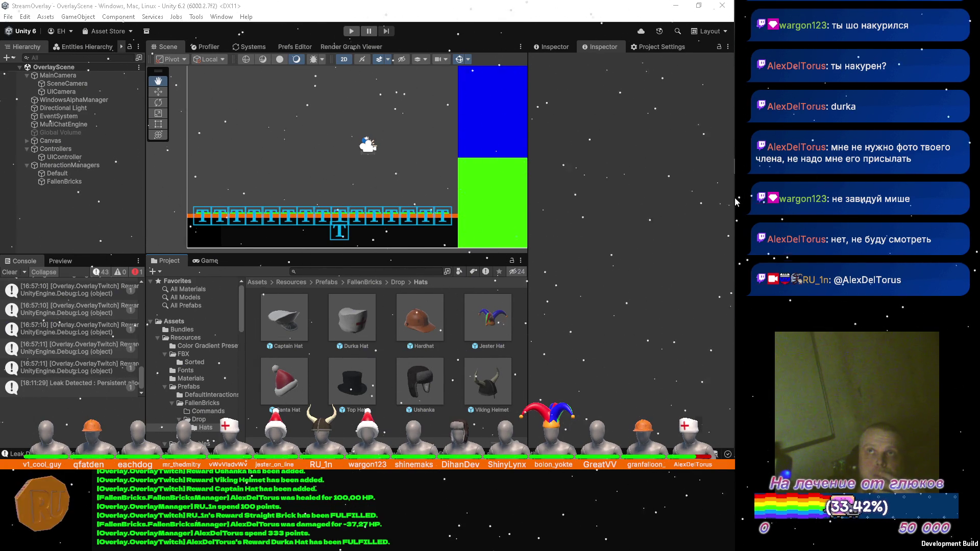
click(715, 278)
click(253, 102)
click(253, 113)
click(668, 12)
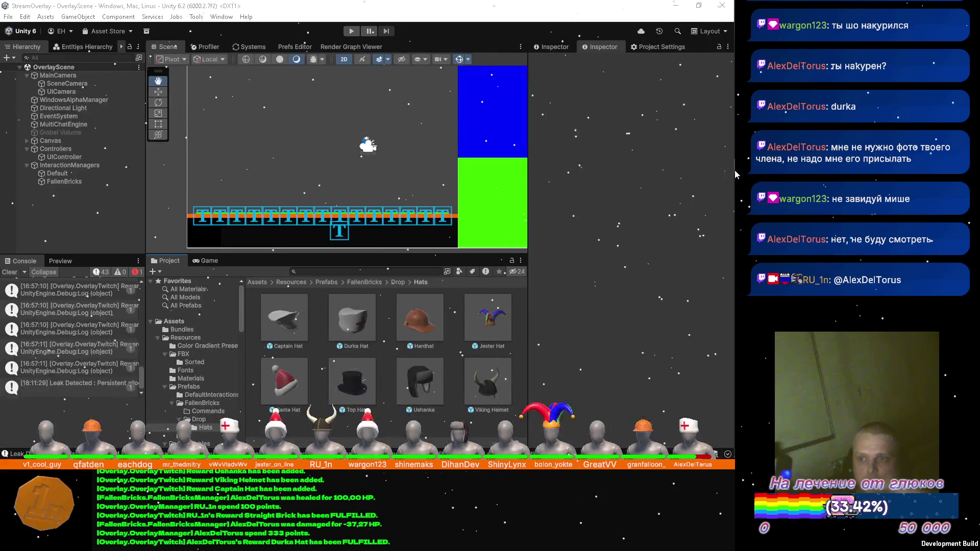
mouse_move(715, 55)
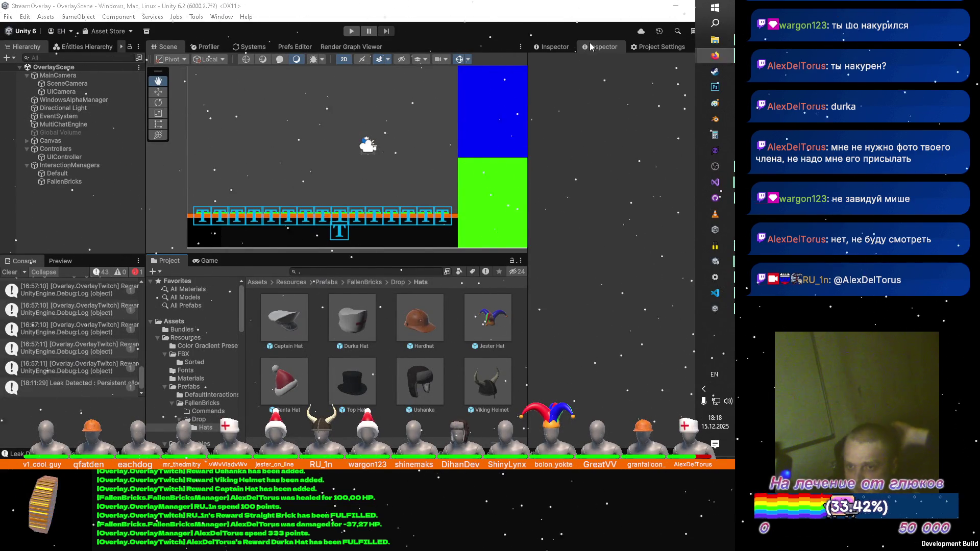
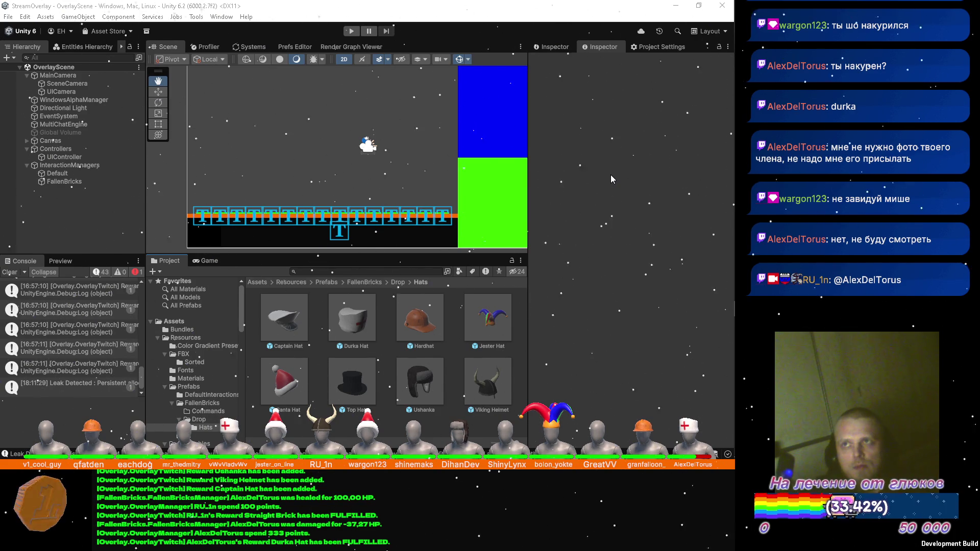
Switch the Windows sound output to the USB headphones
mouse_move(733, 135)
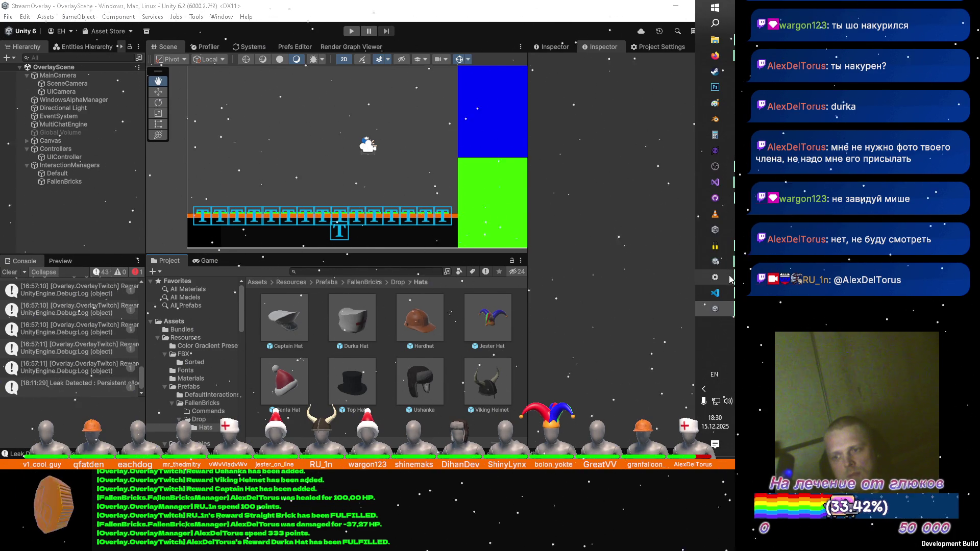
click(730, 278)
click(282, 101)
click(275, 80)
Minimize Settings and bring up FallenBricksManager.cs in Visual Studio
click(675, 9)
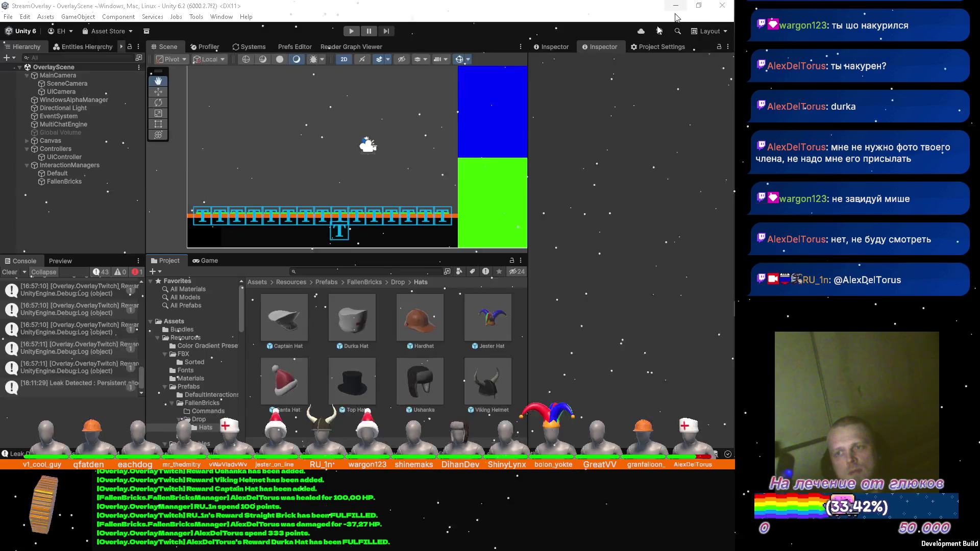
mouse_move(730, 112)
click(715, 182)
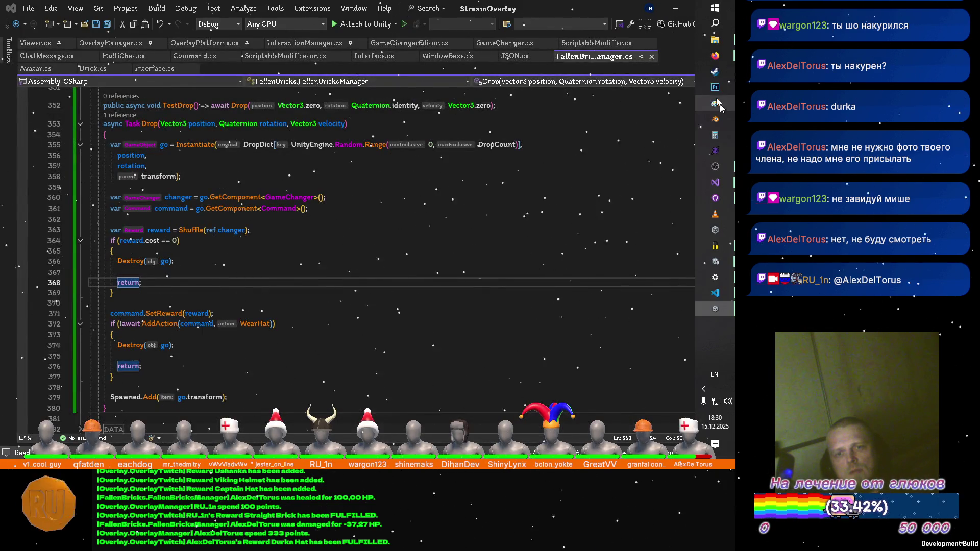
Use the media key, place the cursor at line 355's end, then minimize the StreamOverlay window
mouse_move(730, 102)
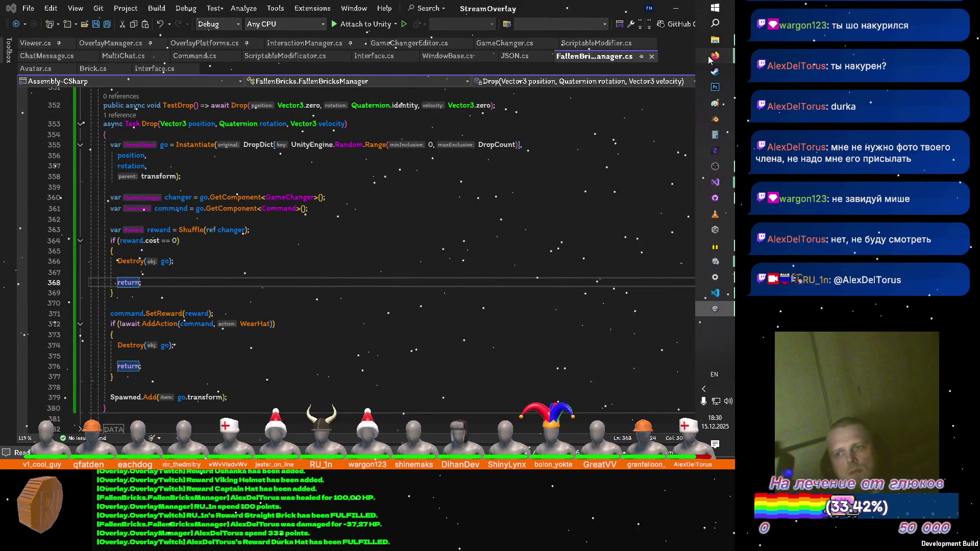
mouse_move(715, 55)
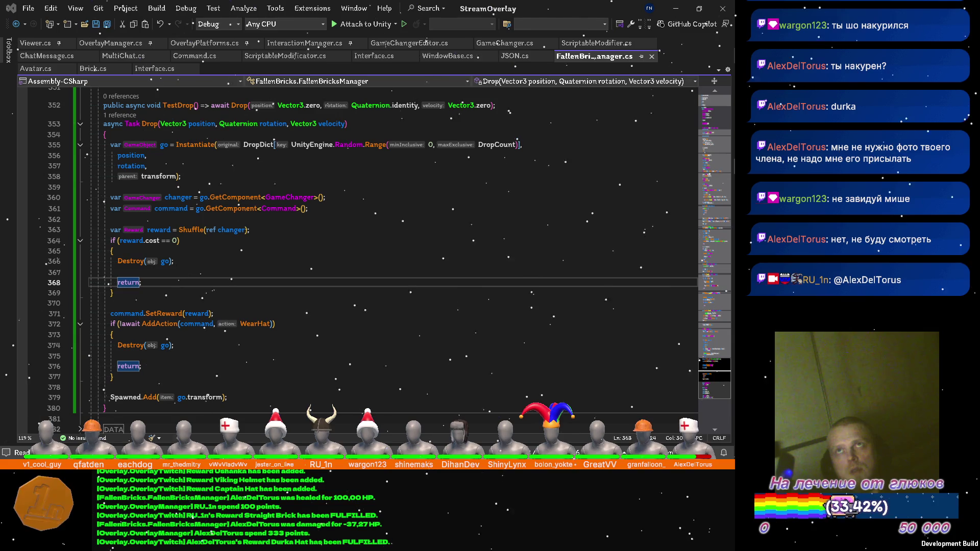
key(XF86AudioNext)
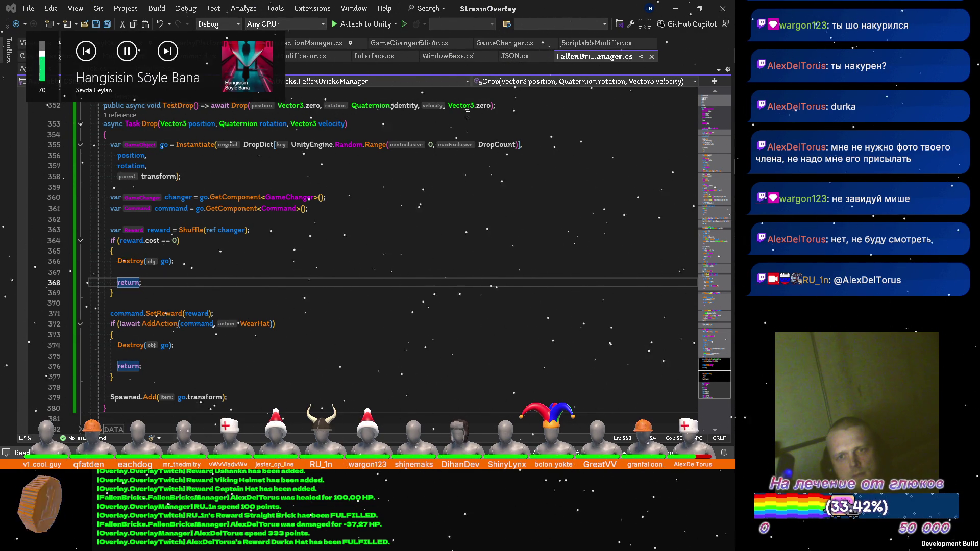
click(587, 144)
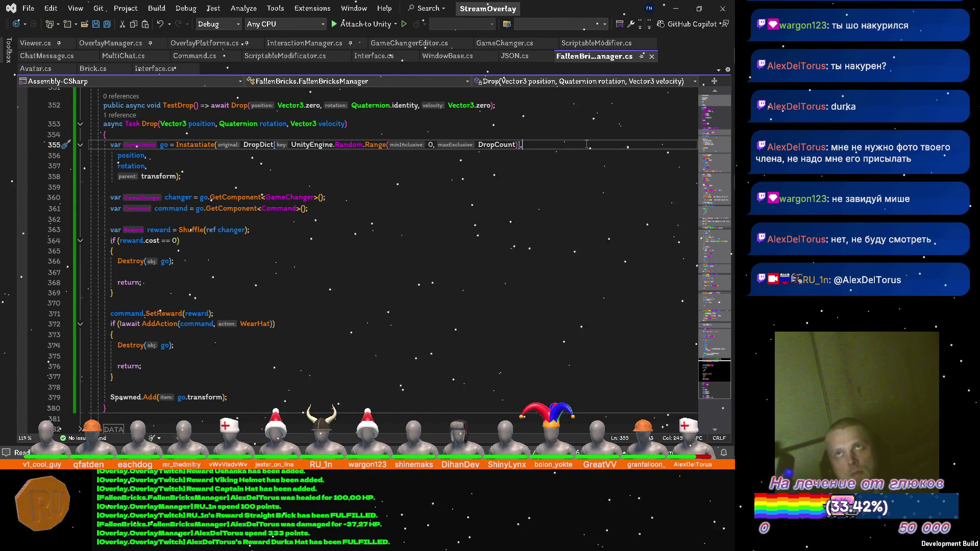
click(680, 9)
Minimize the Packages window, bring up the Firefox YouTube Music window, and open a new tab
mouse_move(715, 55)
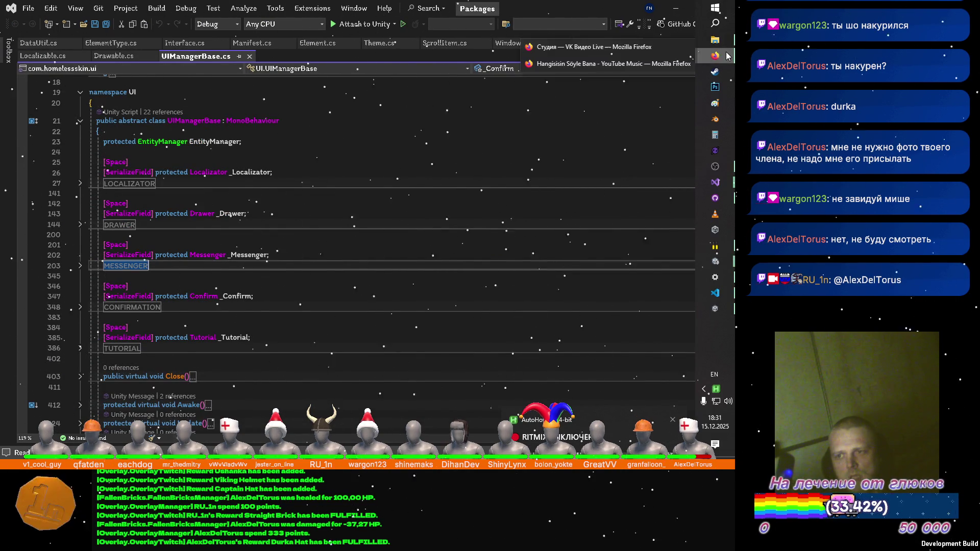
click(675, 9)
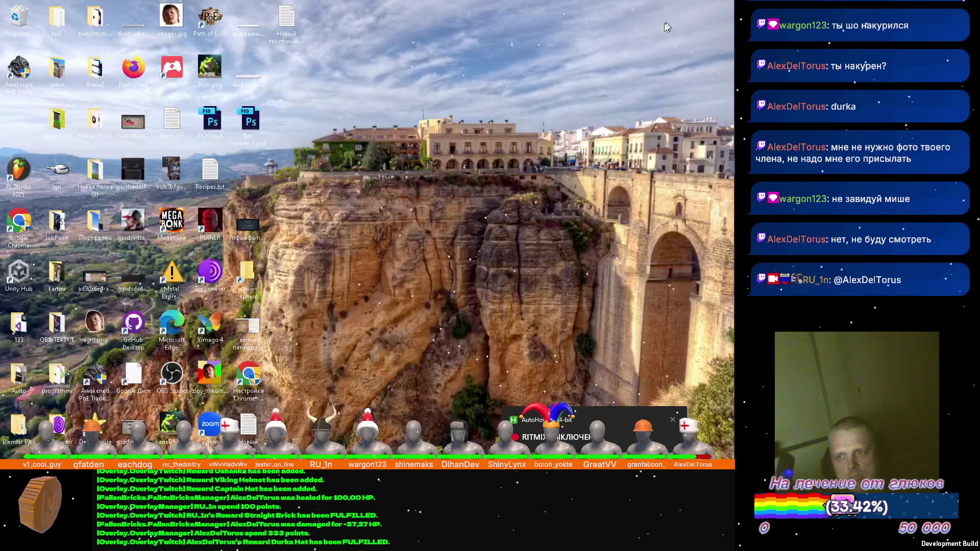
mouse_move(715, 54)
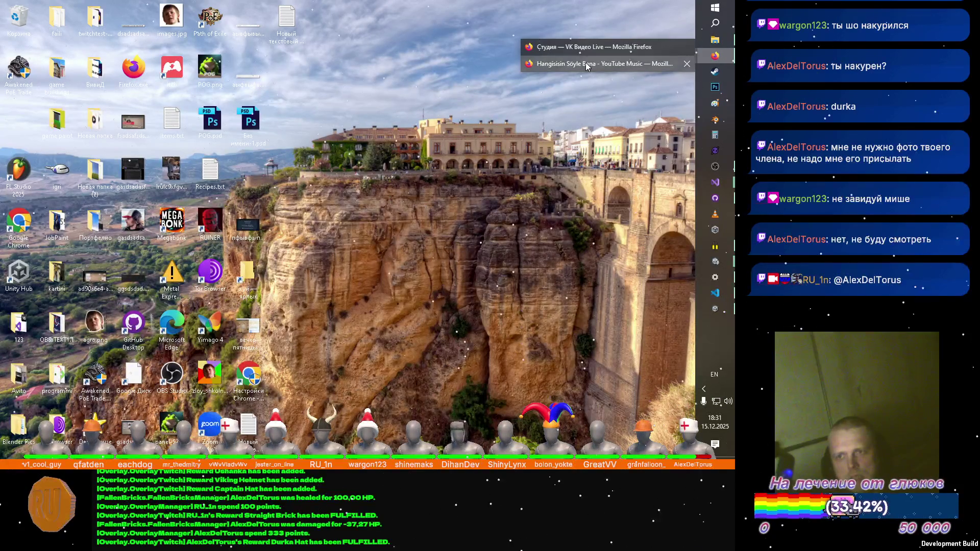
click(587, 65)
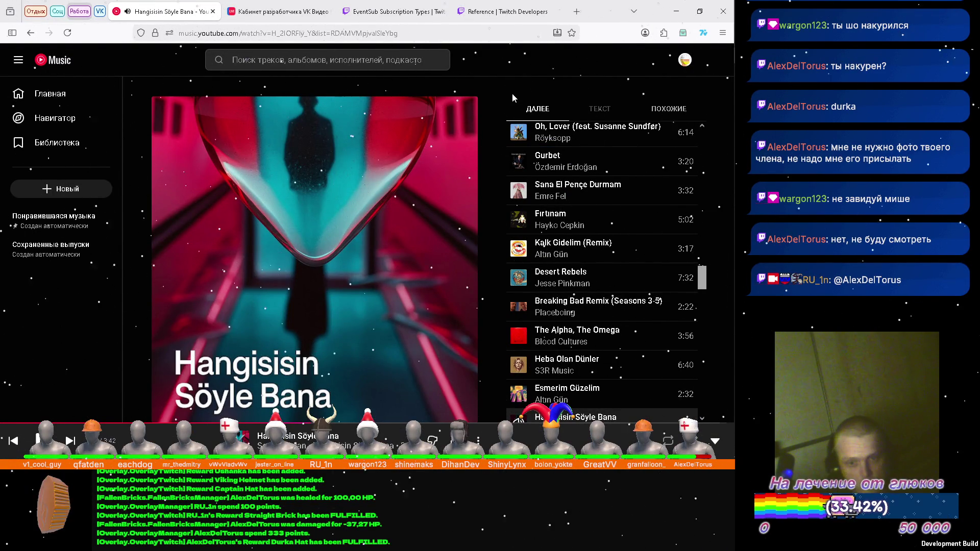
mouse_move(326, 208)
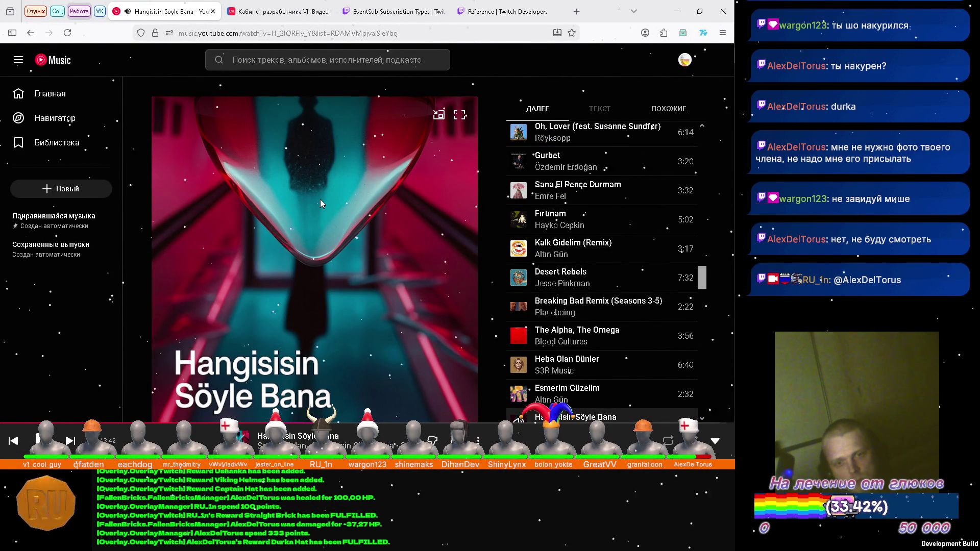
click(576, 11)
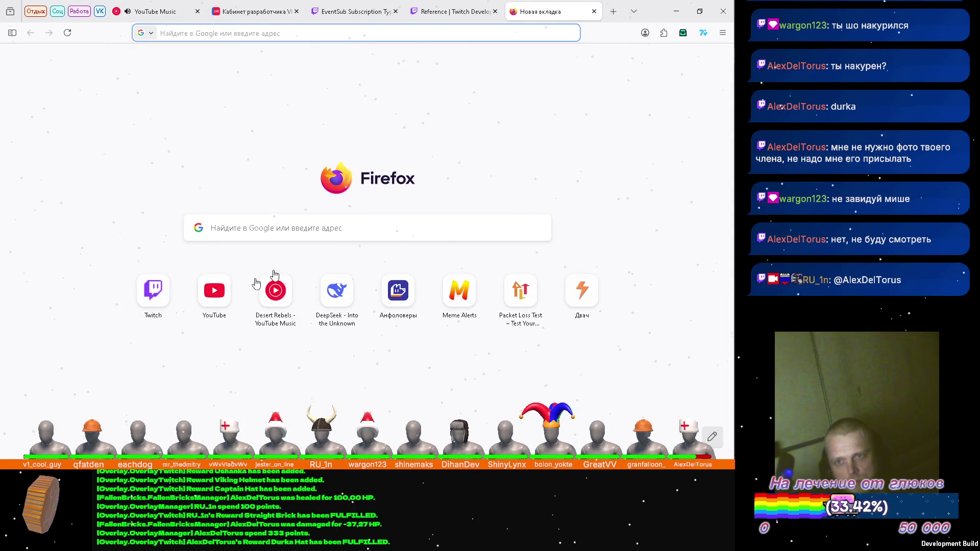
Load YouTube from the new tab page and open the first Short, 'ЭЛ БРО: ЭТО НЕ ТВОЁ!'
click(215, 291)
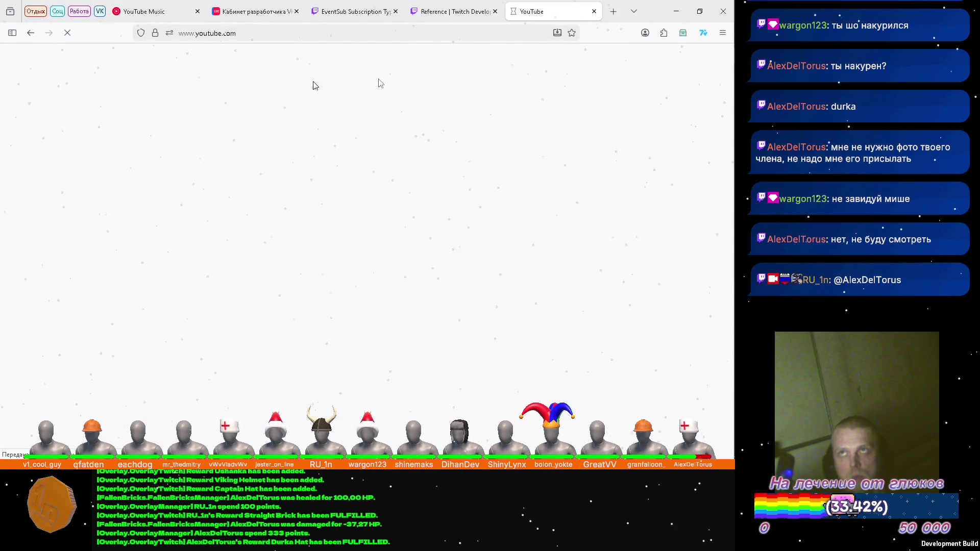
mouse_move(715, 56)
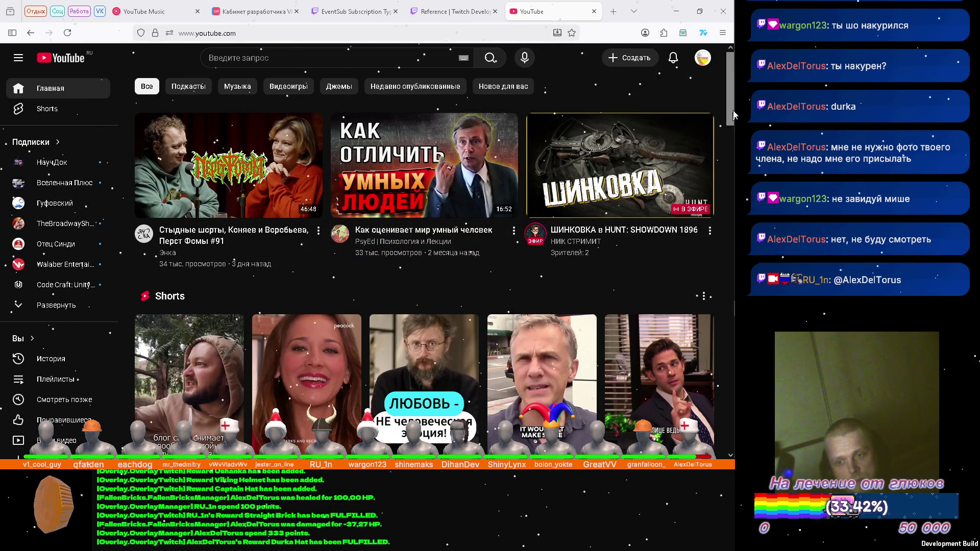
scroll(691, 91, down, 3)
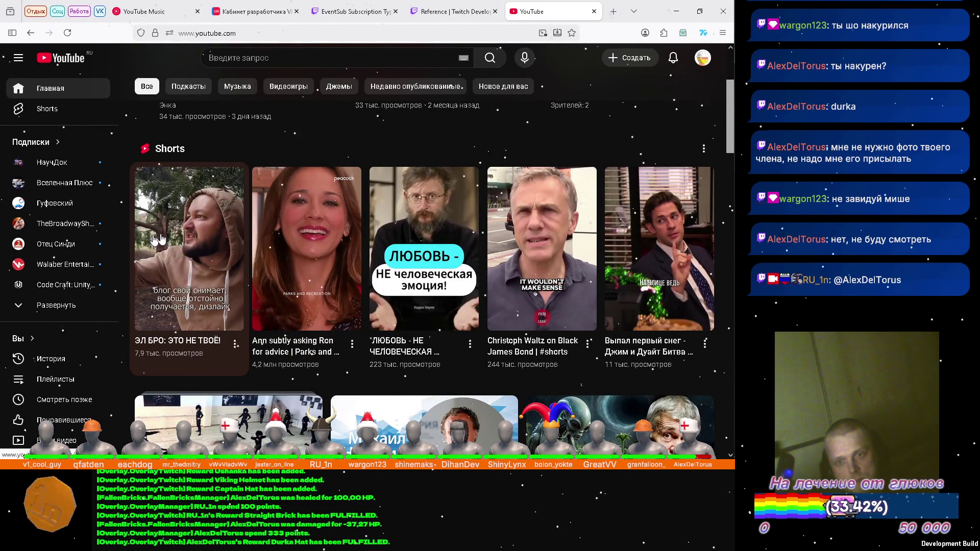
click(179, 225)
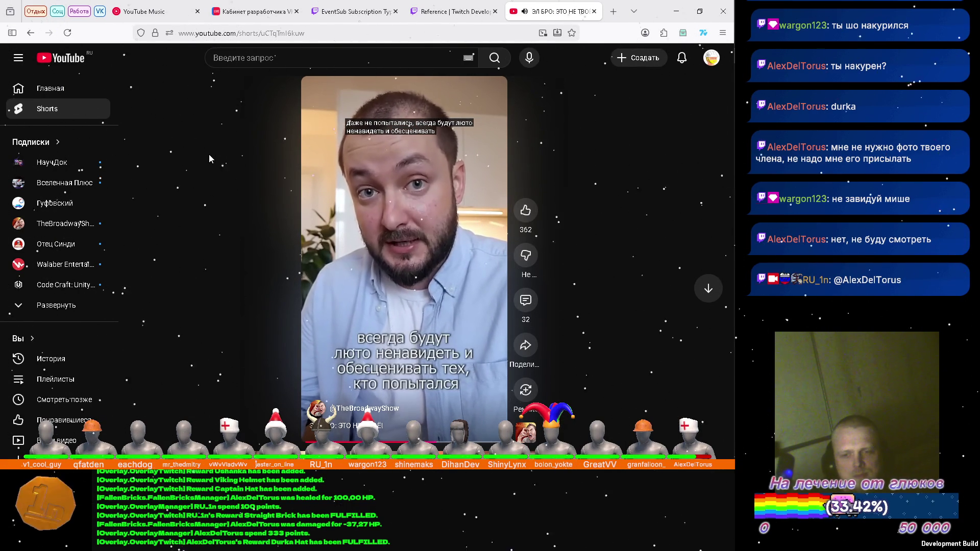
Lower the system volume with the media key while scrolling on through the Shorts
scroll(209, 154, down, 1)
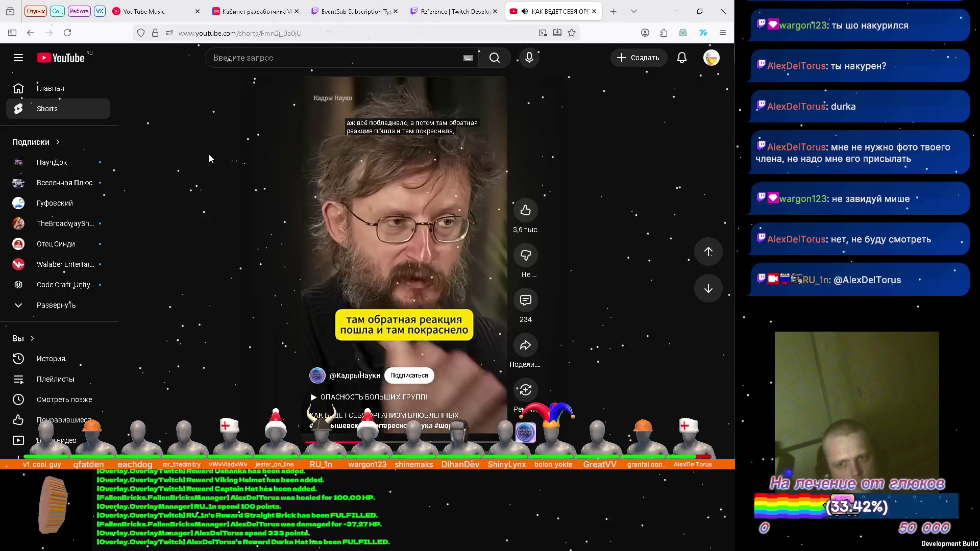
key(XF86AudioLowerVolume)
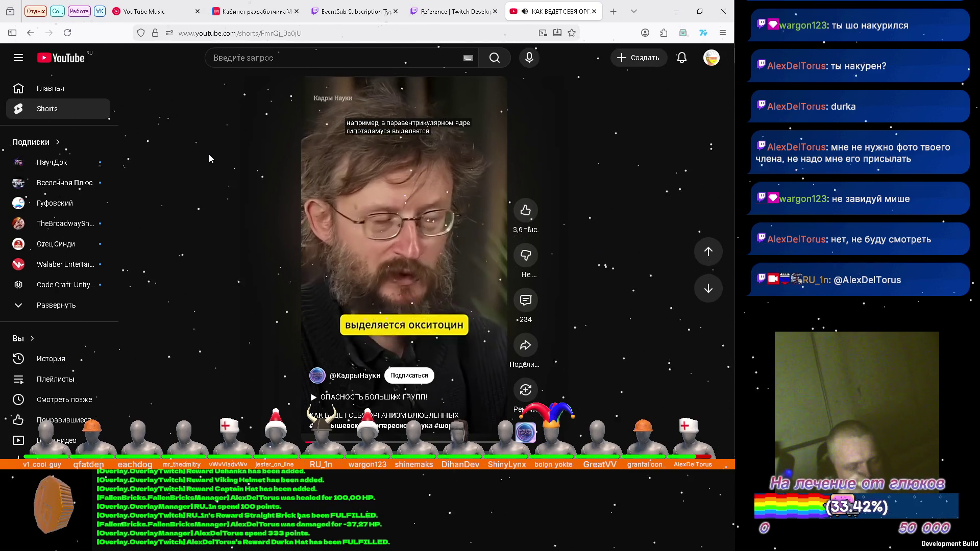
scroll(209, 158, down, 1)
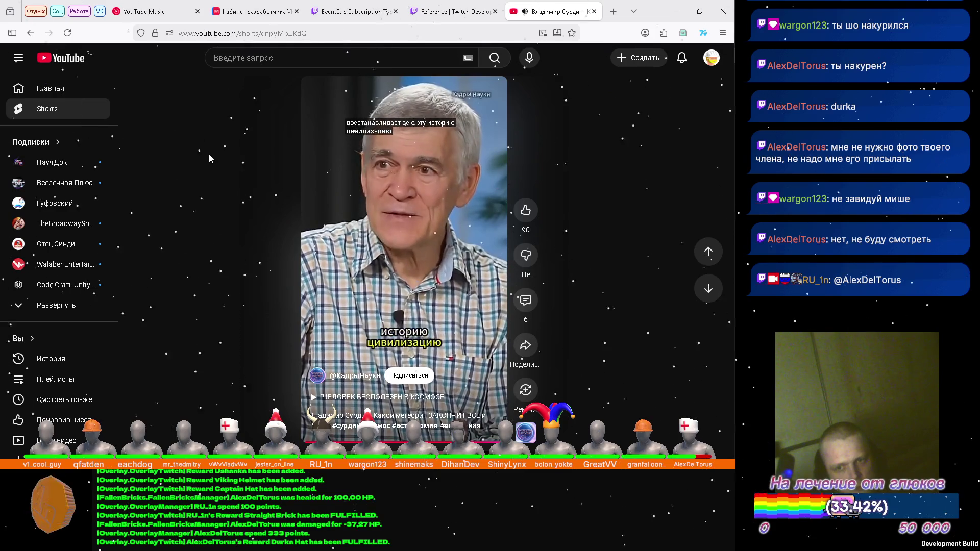
Scroll the Shorts feed on to the Parks and Recreation clip about Ben's idea
scroll(210, 158, down, 1)
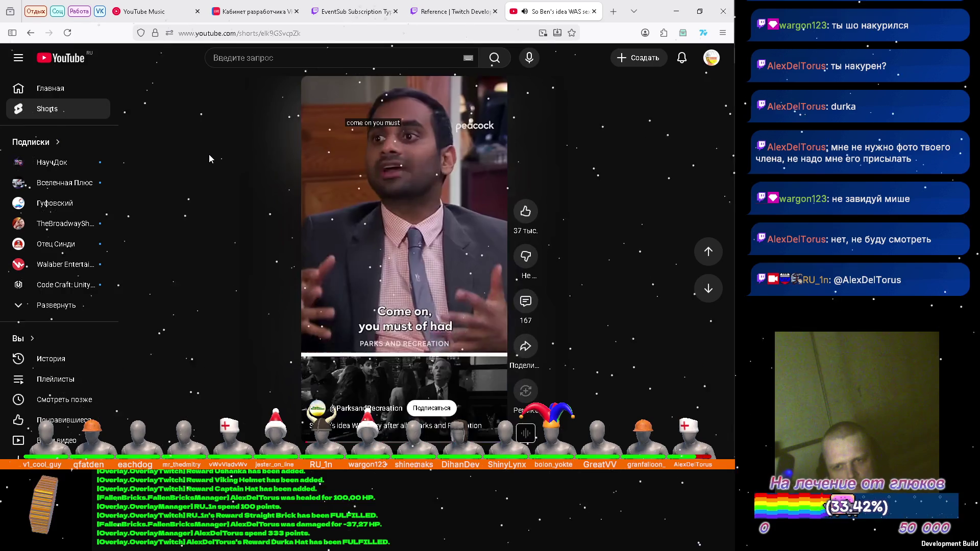
Scroll to the next Short, the casino scene about playing five dollars in coins
scroll(209, 159, down, 1)
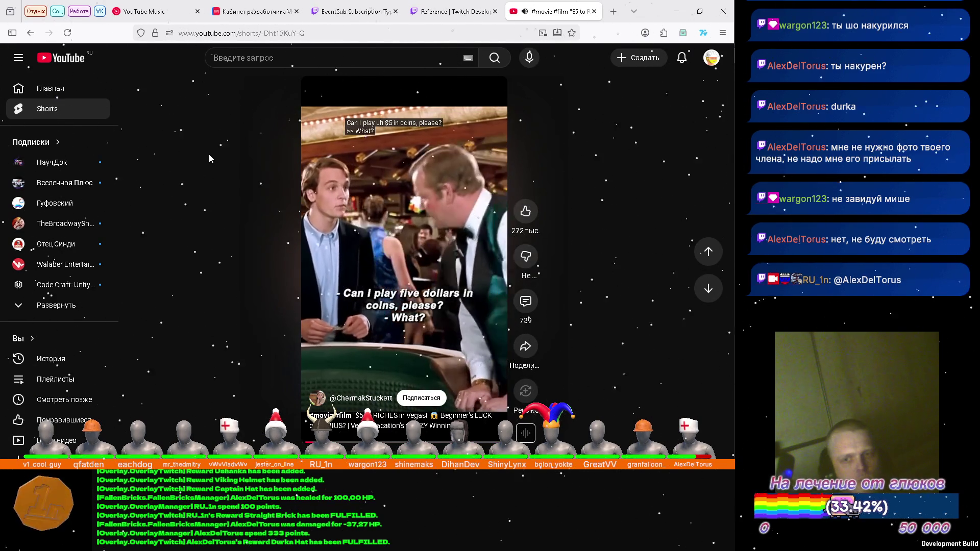
Scroll on to the Stevie Ray Vaughan Short 'SRV on Freddie King vs Eric Clapton – 1988'
scroll(210, 159, down, 1)
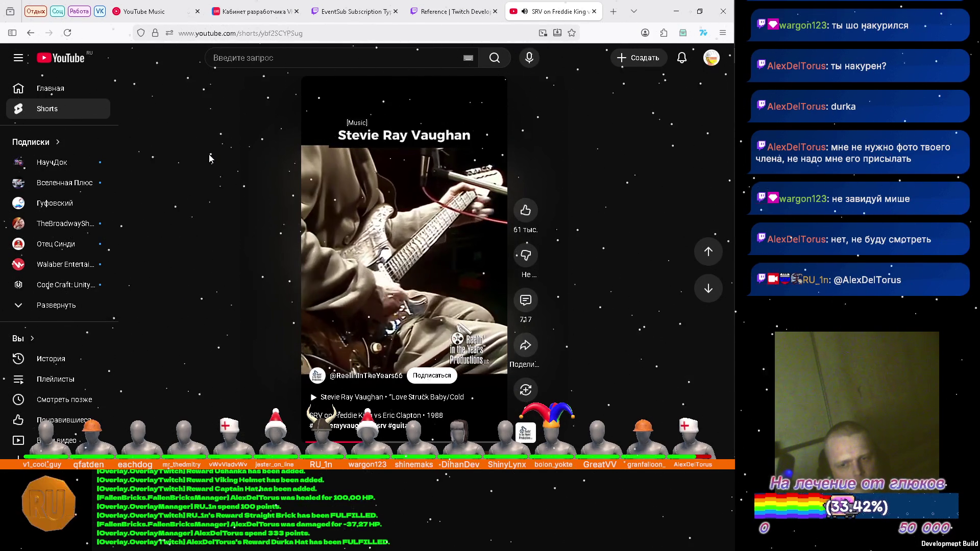
Scroll through several Shorts to the QI clip asking 'Can you name a poisonous snake?'
scroll(210, 158, down, 1)
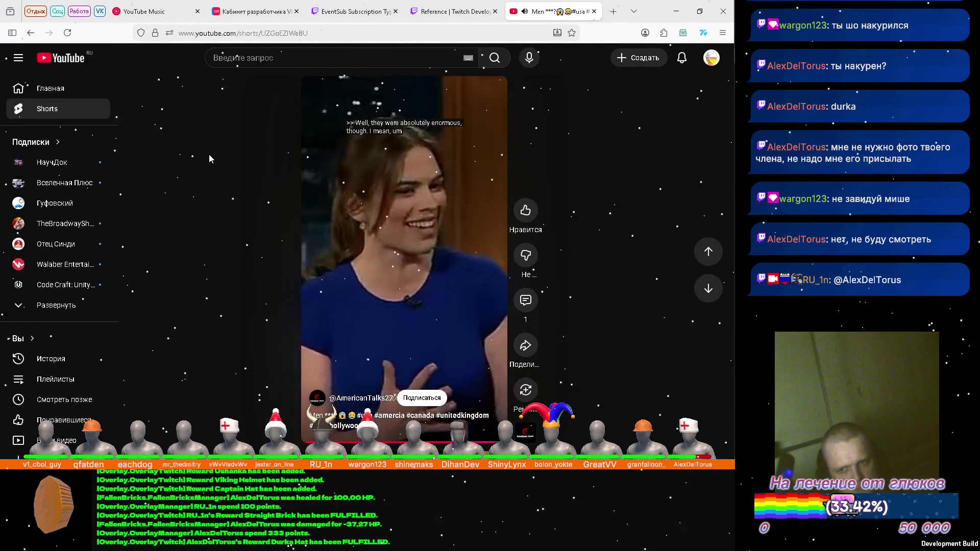
scroll(209, 159, down, 1)
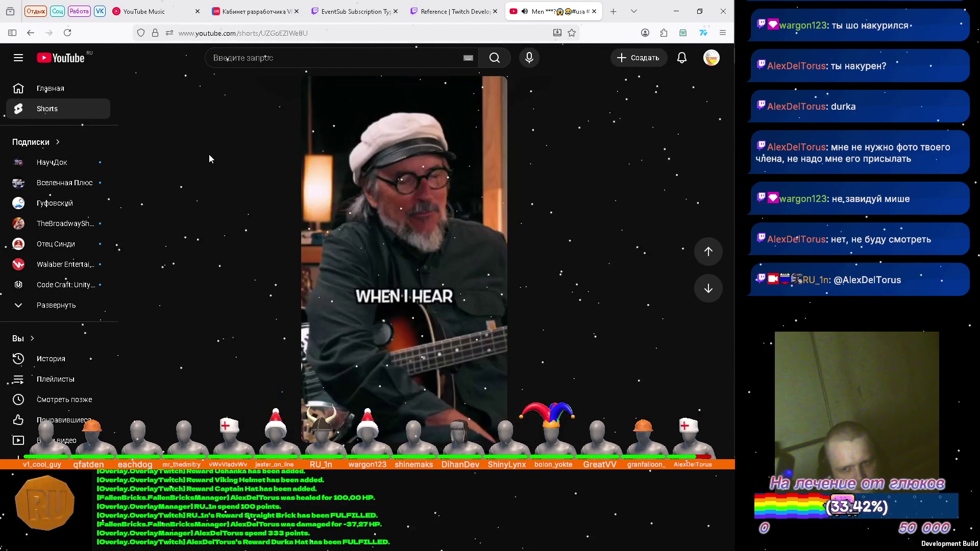
scroll(209, 159, down, 1)
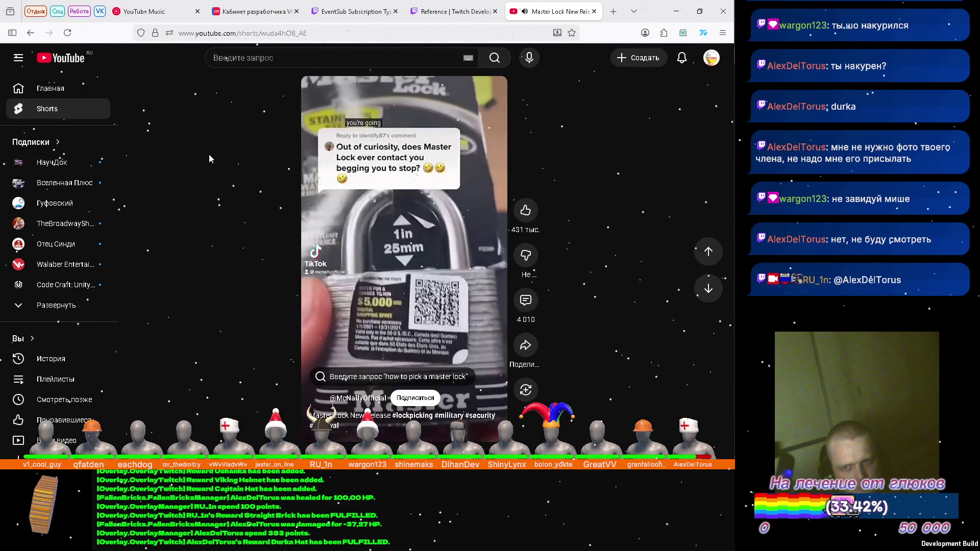
scroll(210, 158, down, 1)
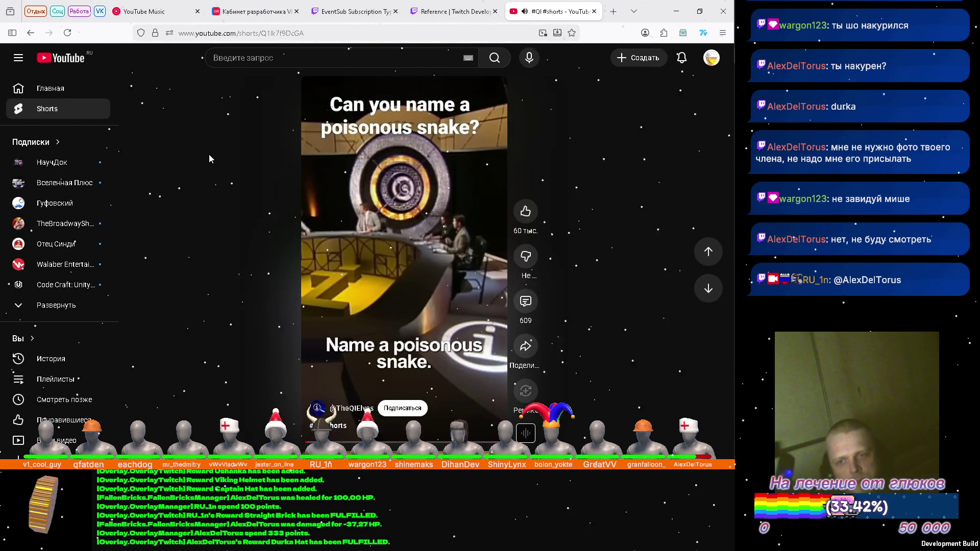
Skip past the Ron Swanson and pregnancy-brain Shorts to Nuclear Engineer Reacts on H2O vs D2O
scroll(209, 158, down, 1)
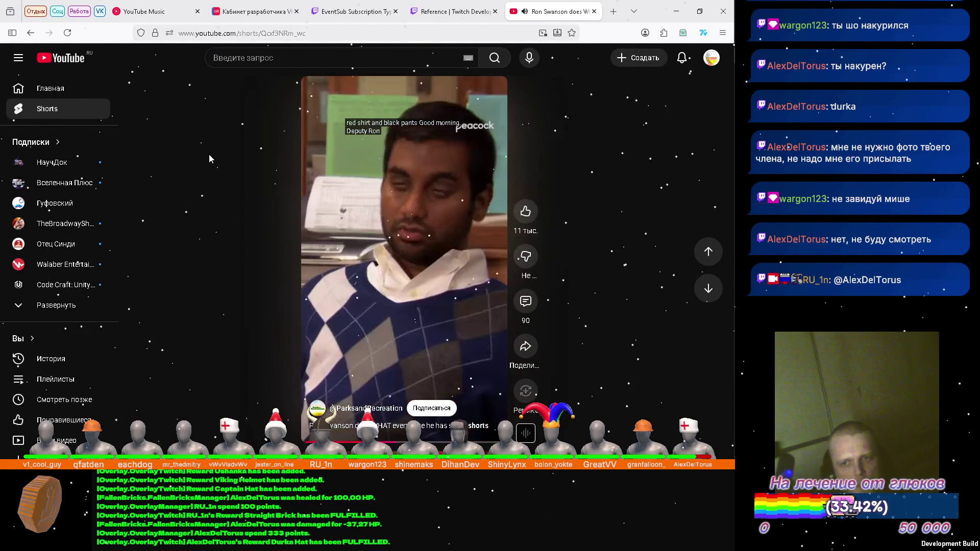
key(Down)
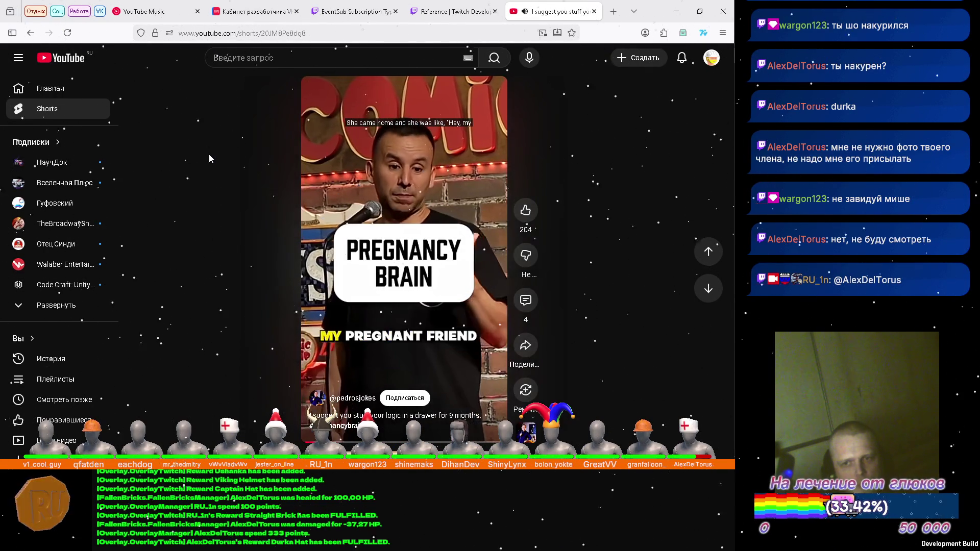
key(Down)
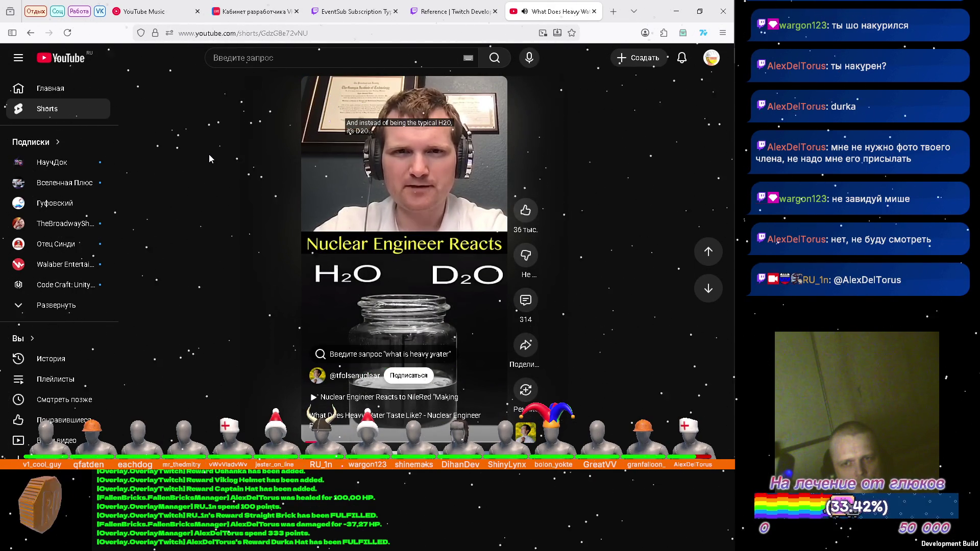
Advance the Shorts feed to the FX Networks #AlwaysSunny short
key(Down)
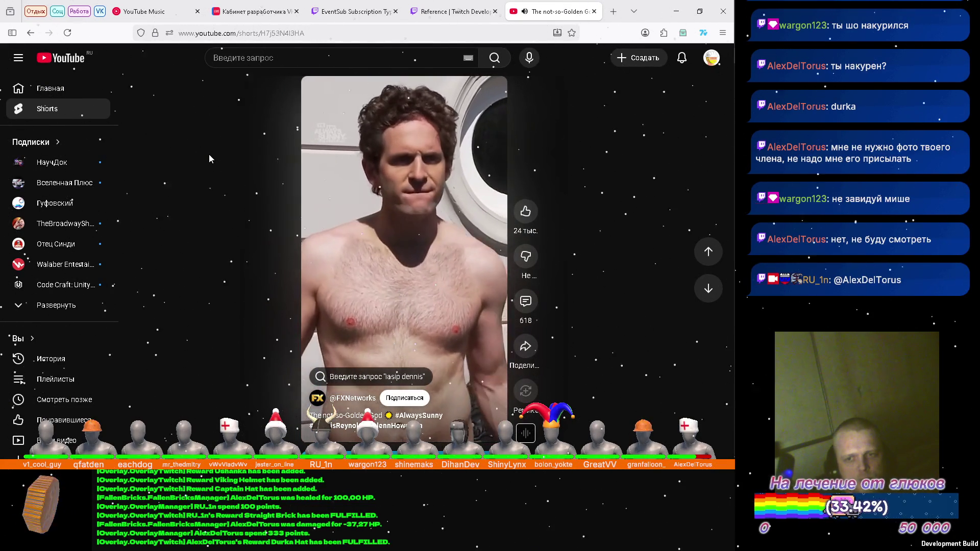
scroll(209, 159, down, 1)
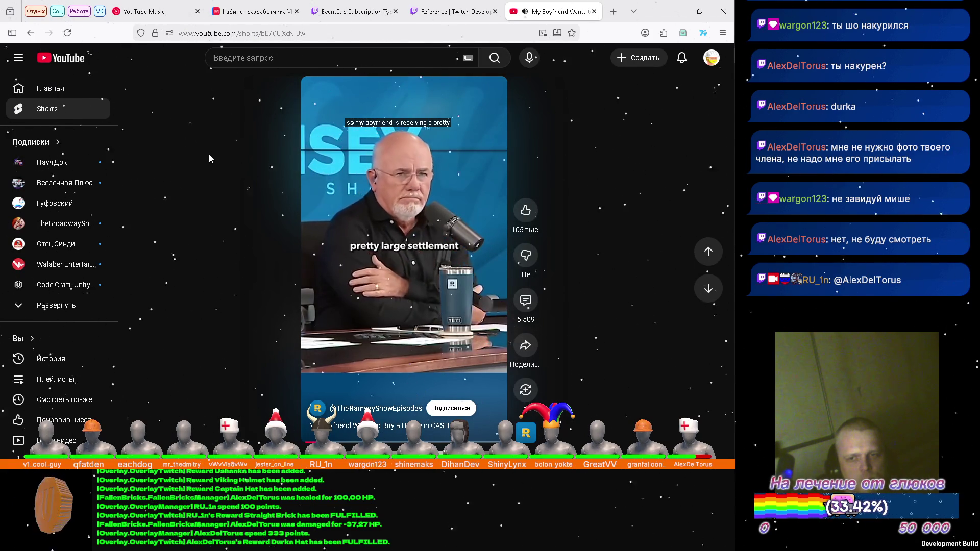
Scroll past several Shorts to 'The Heaviest Linux Distro' and dislike it
scroll(209, 159, down, 1)
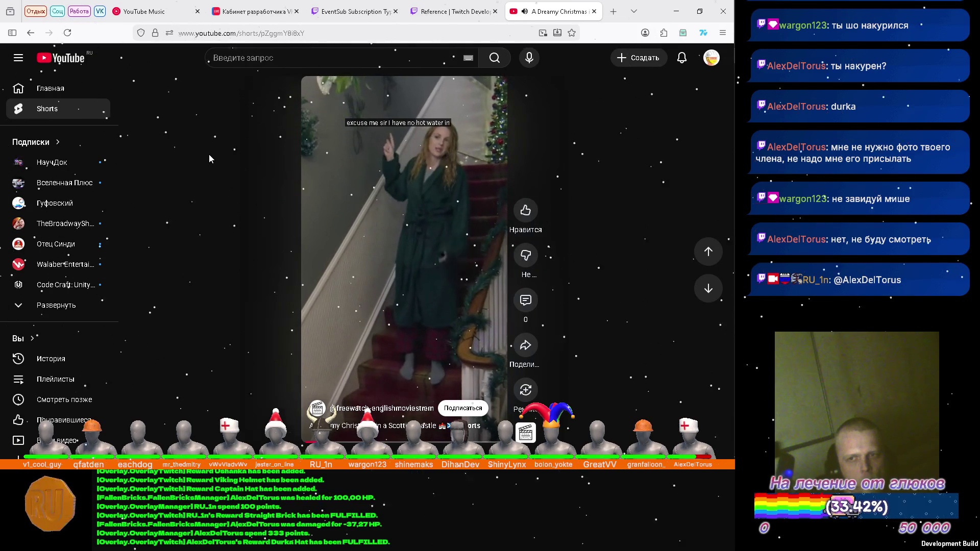
scroll(210, 158, down, 1)
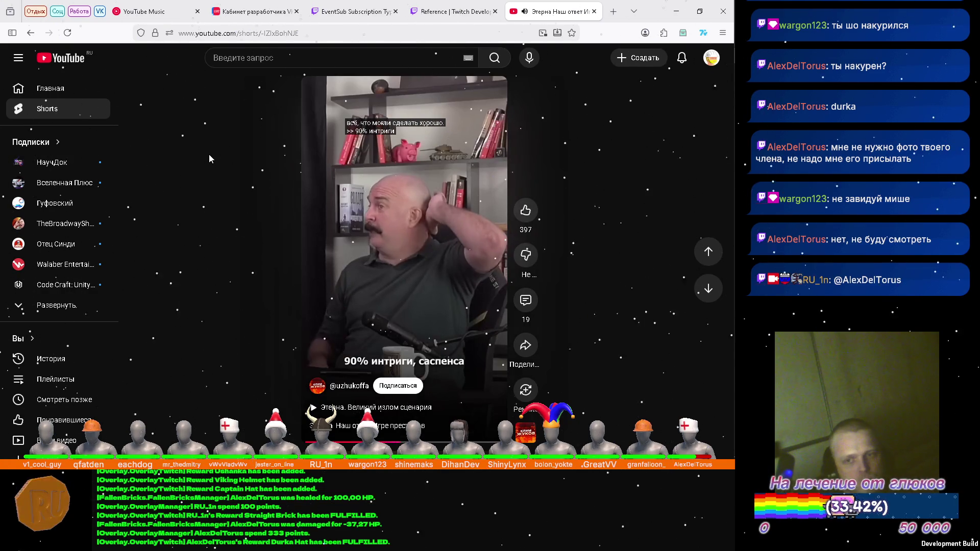
scroll(210, 159, down, 1)
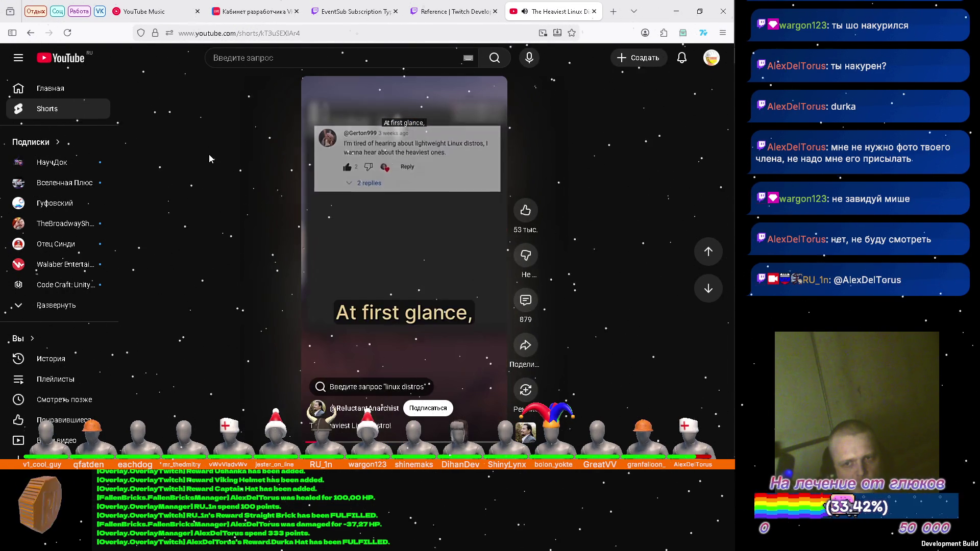
click(526, 255)
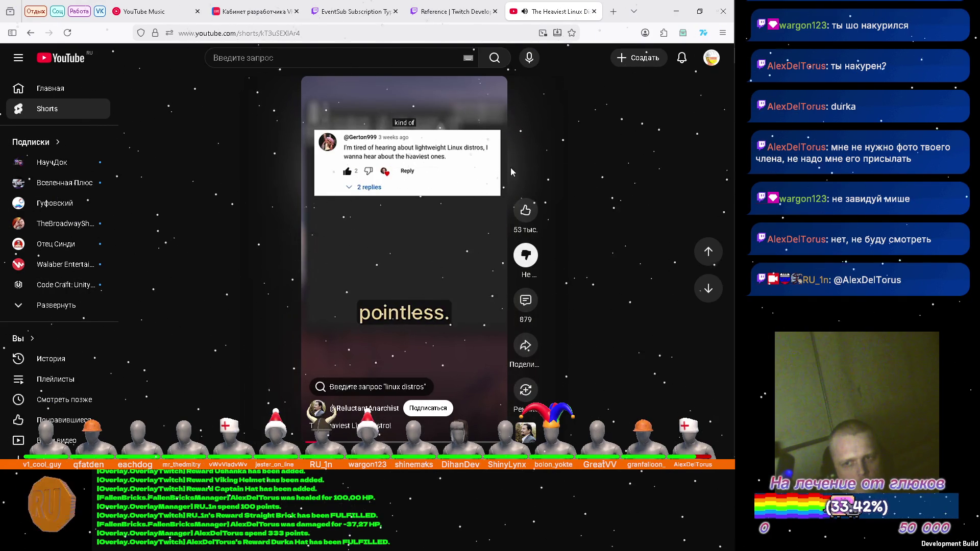
Choose 'Don't recommend channel' from the Linux distros Short's three-dot menu
click(464, 97)
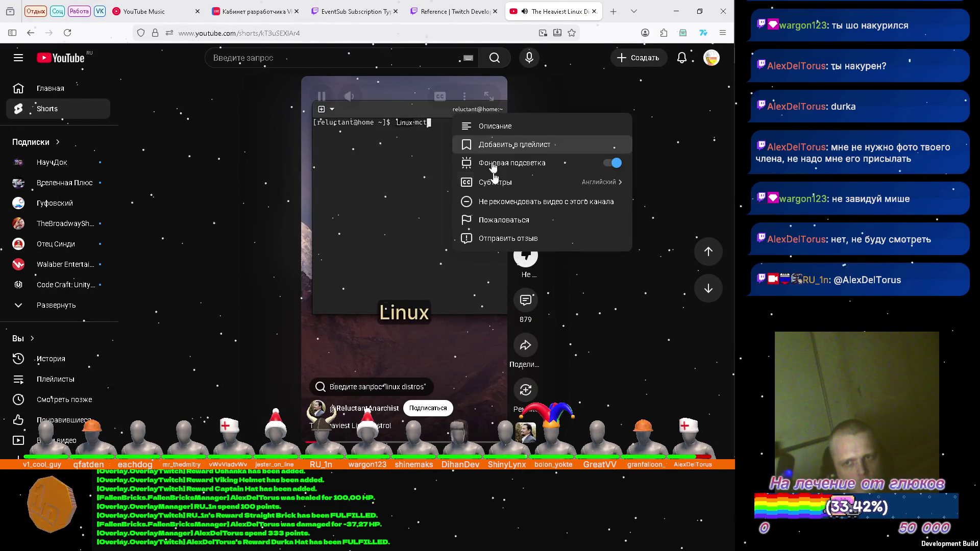
click(503, 207)
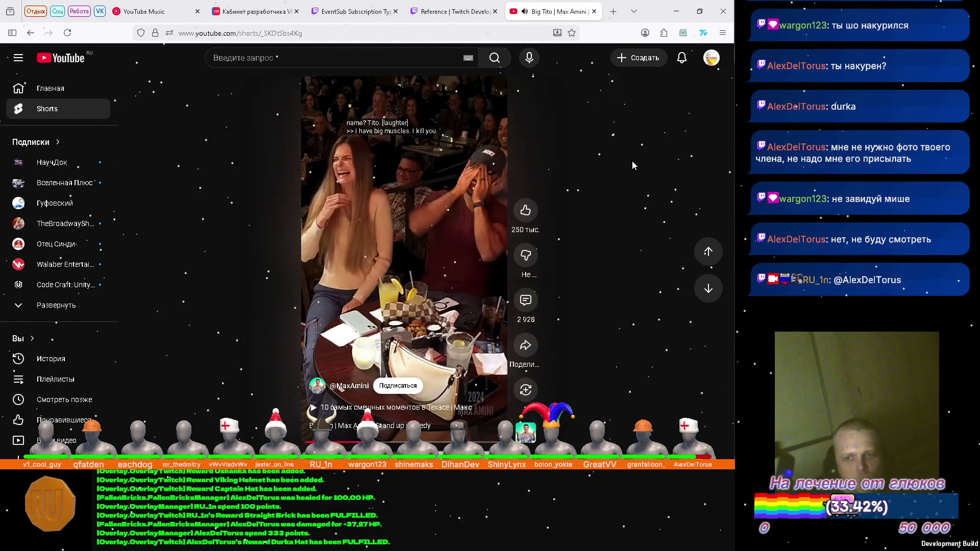
Scroll through several Shorts until the clip about viruses affecting genes plays
scroll(632, 164, down, 1)
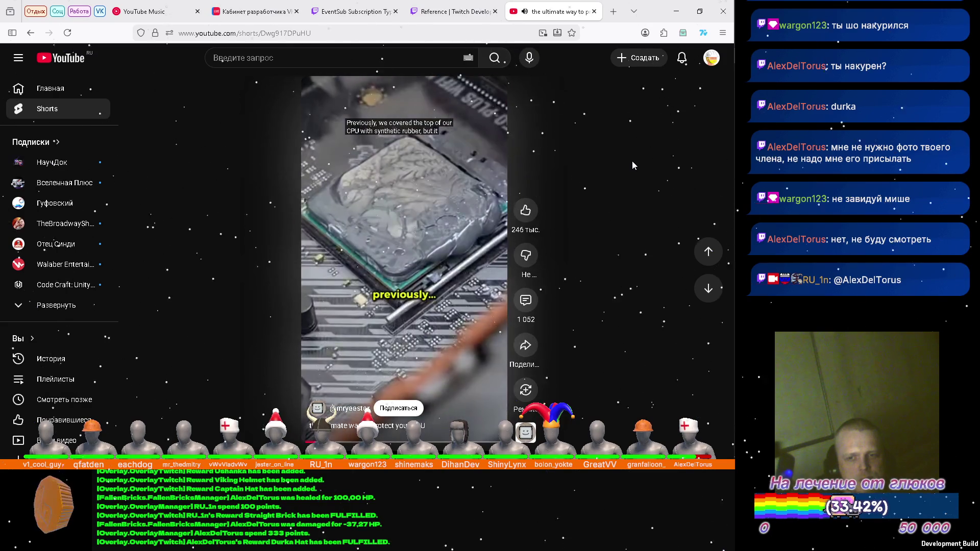
scroll(632, 164, down, 1)
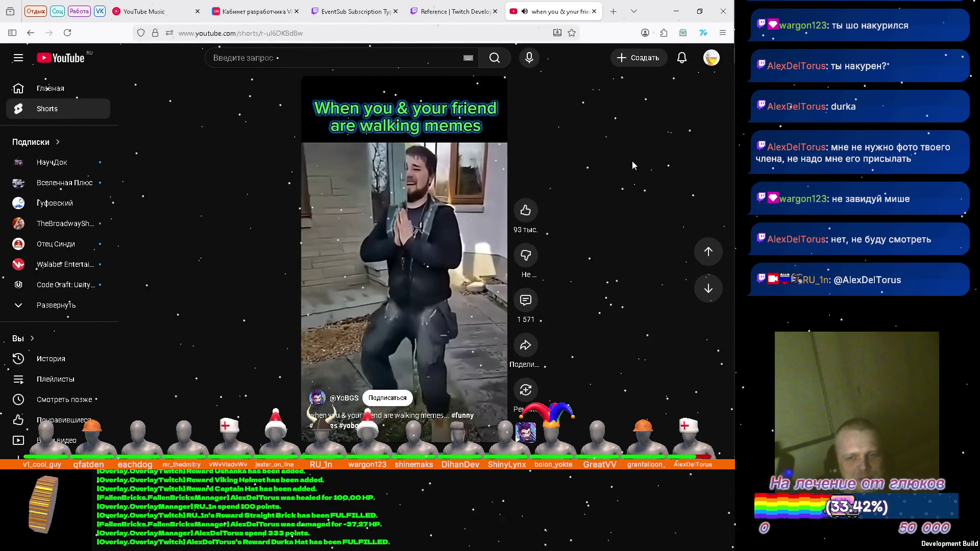
scroll(632, 165, down, 1)
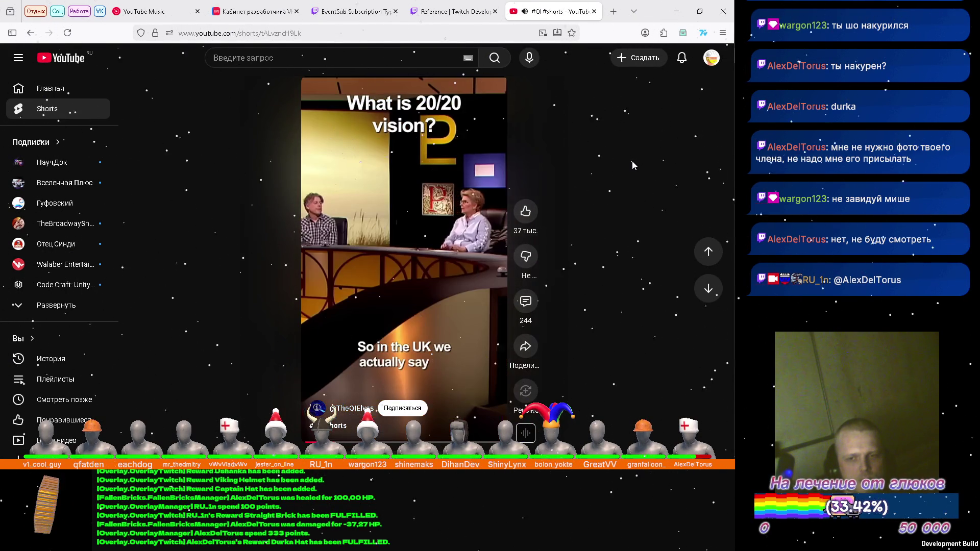
scroll(632, 165, down, 1)
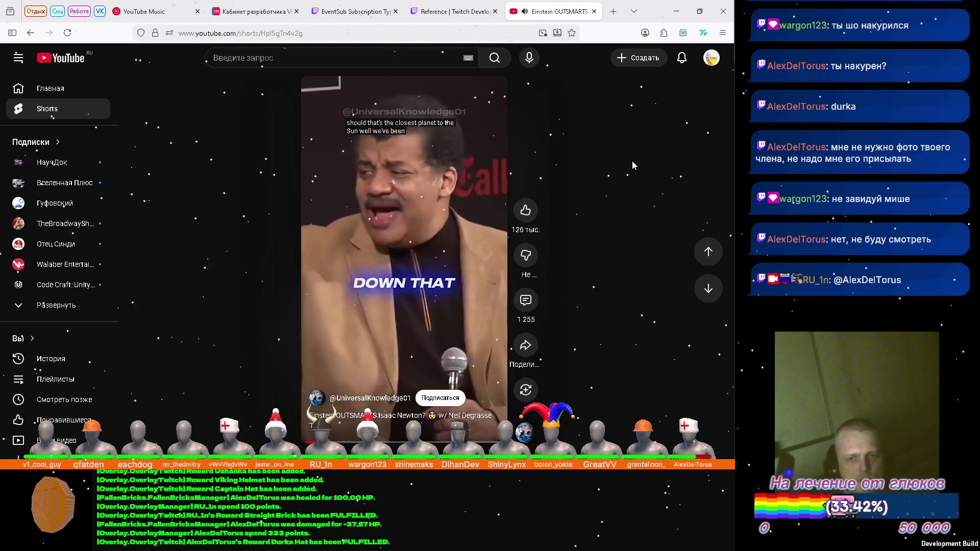
scroll(632, 165, down, 1)
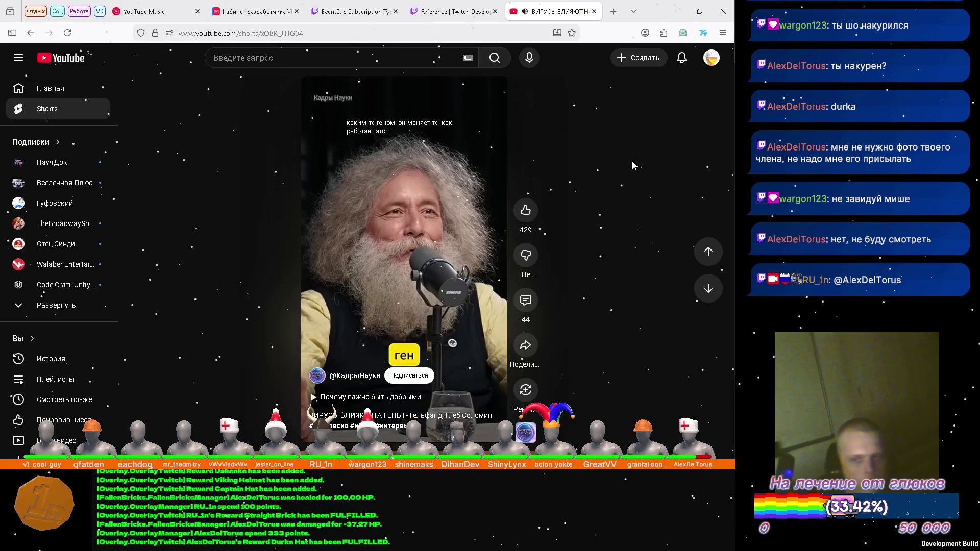
scroll(632, 165, down, 1)
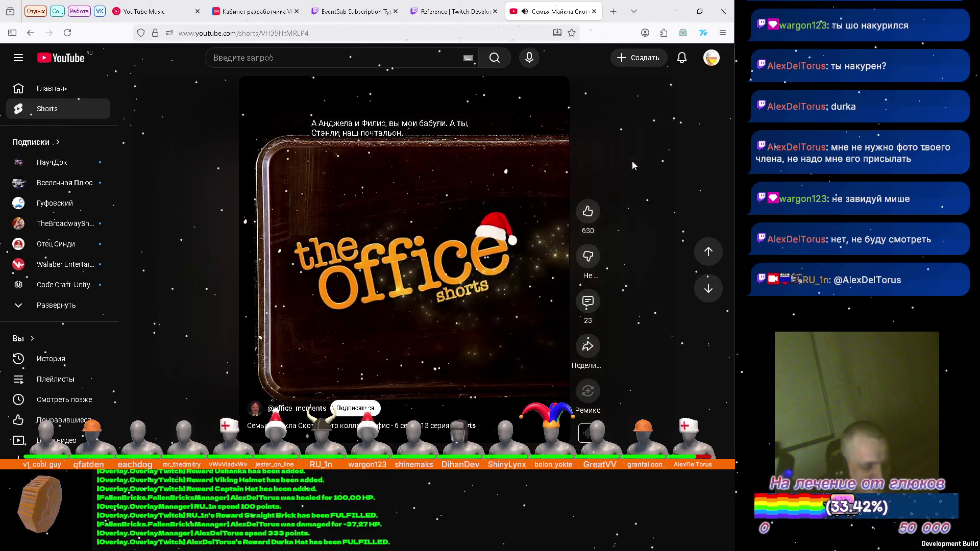
Skip ahead through the feed to the AGI's FIRST Instruction podcast Short
scroll(633, 165, down, 1)
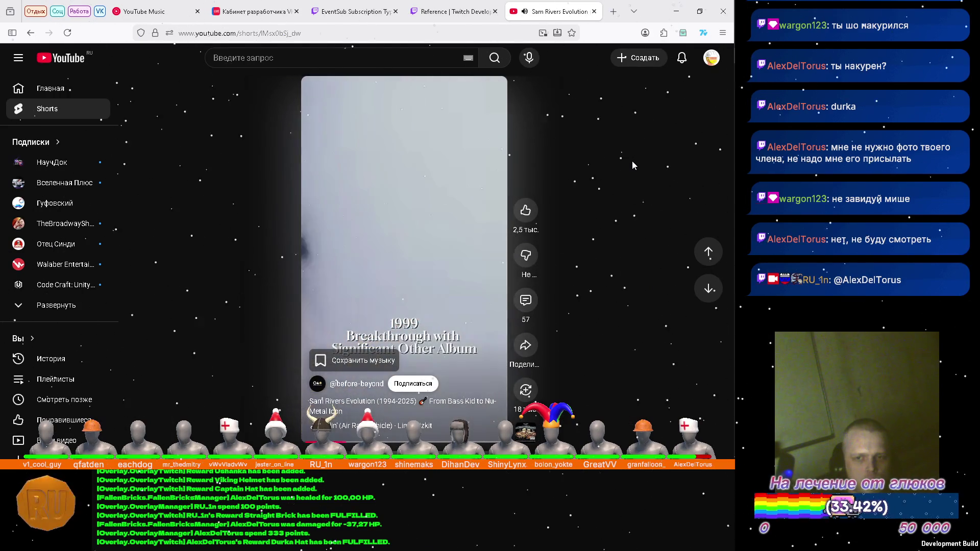
scroll(632, 165, down, 1)
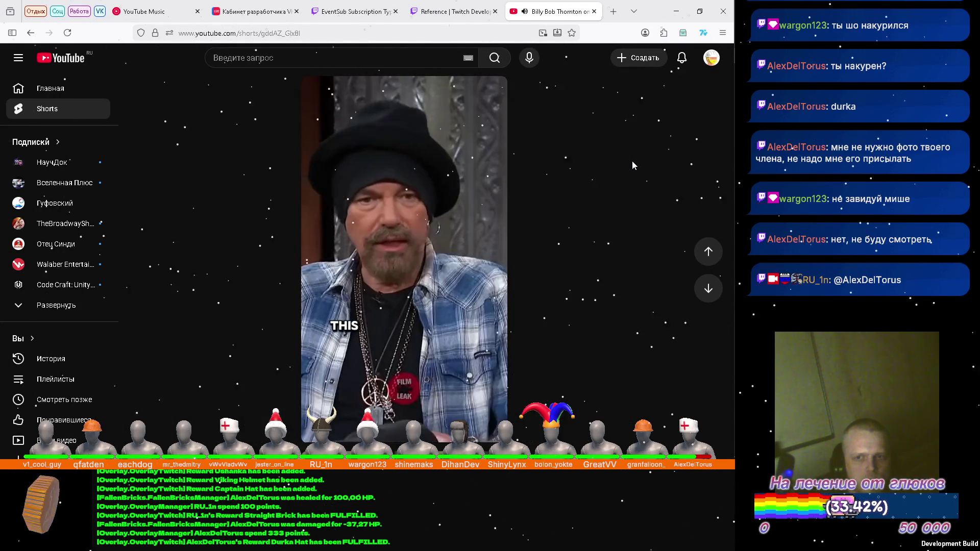
scroll(632, 165, down, 1)
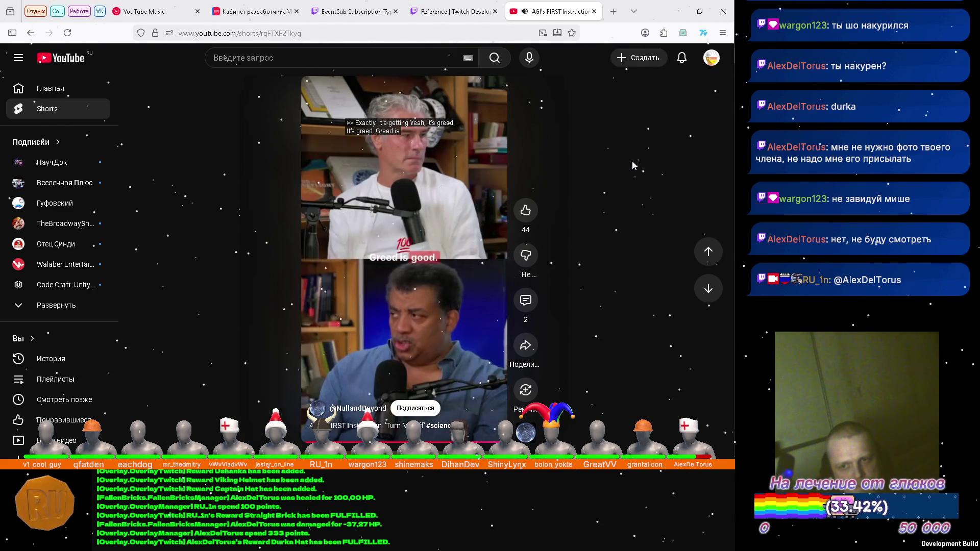
scroll(633, 165, down, 1)
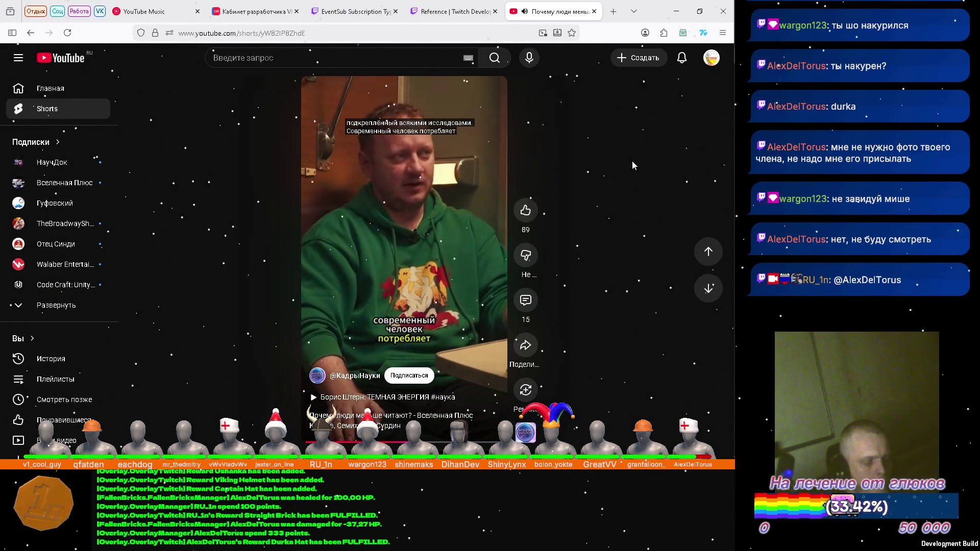
Scroll past more Shorts to the science clip about spreading life into space
scroll(632, 165, down, 1)
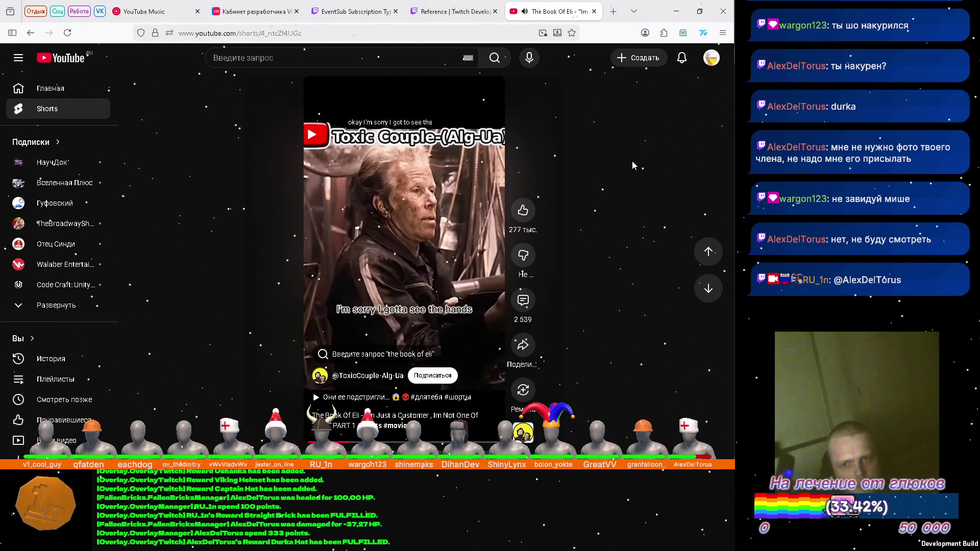
scroll(632, 165, down, 1)
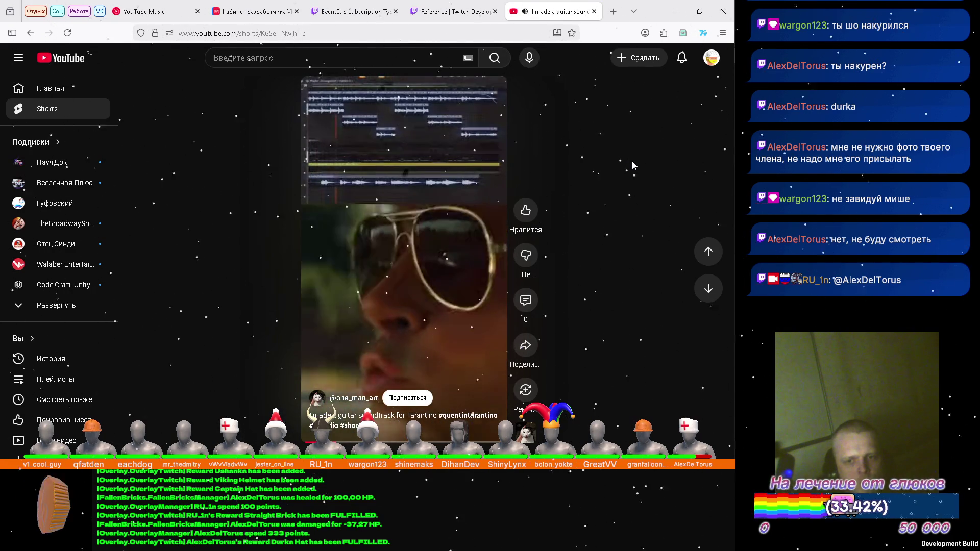
scroll(632, 165, down, 1)
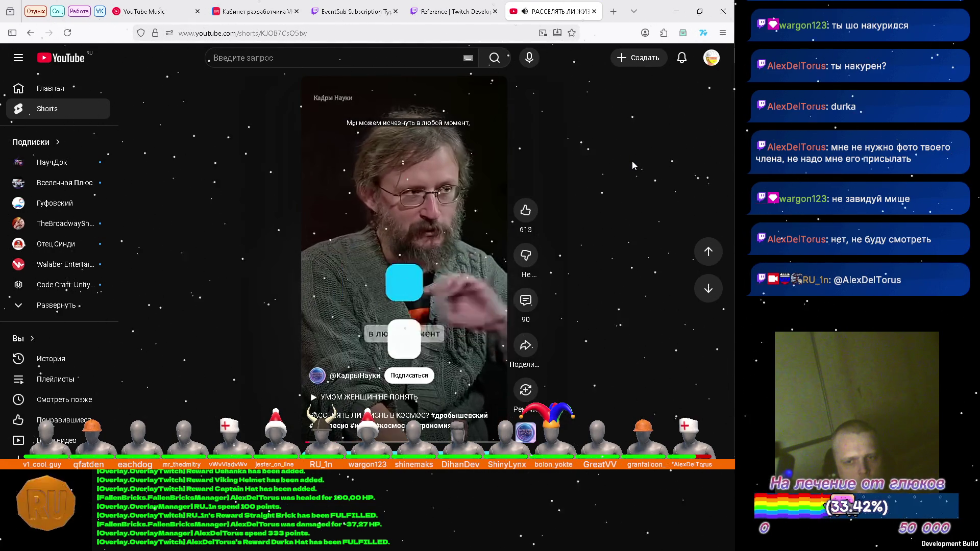